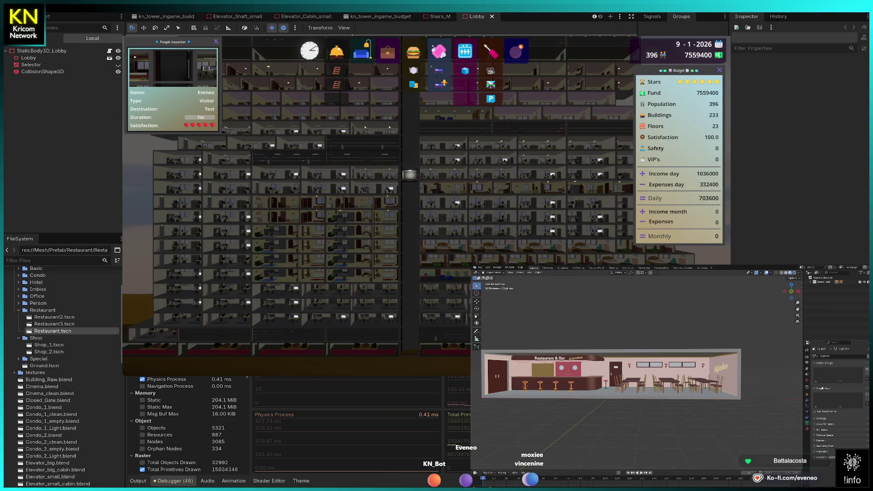
Apply the bar stools' Array modifier, merge their vertices By Distance, then view from the top.
click(807, 400)
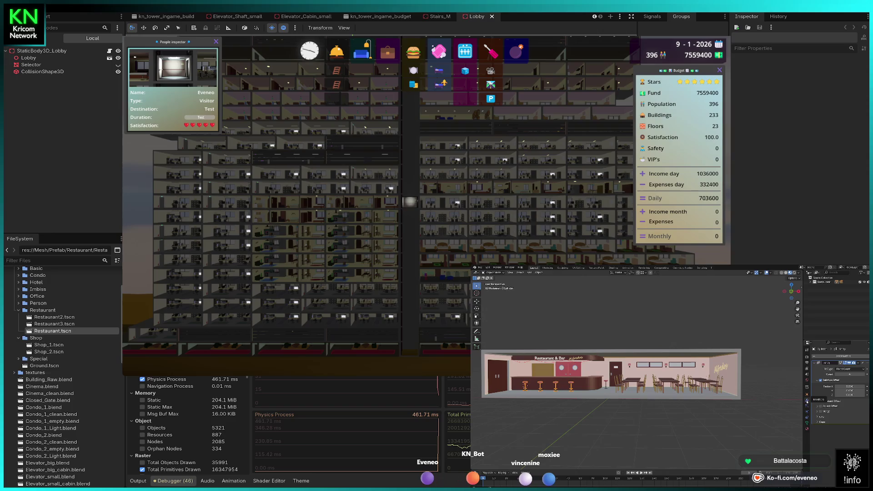
key(Delete)
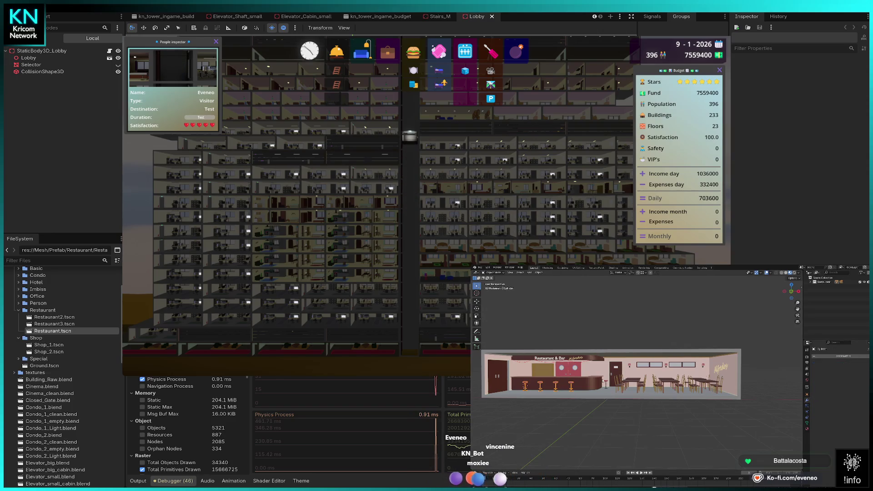
key(Tab)
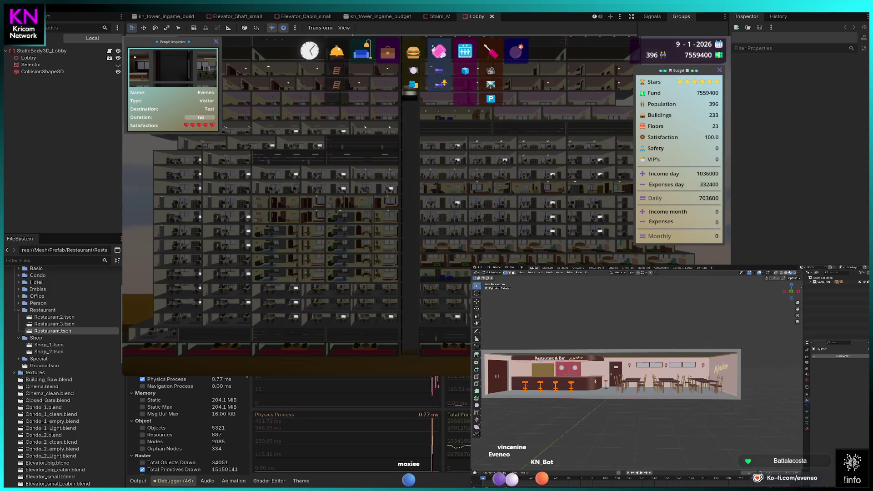
key(m)
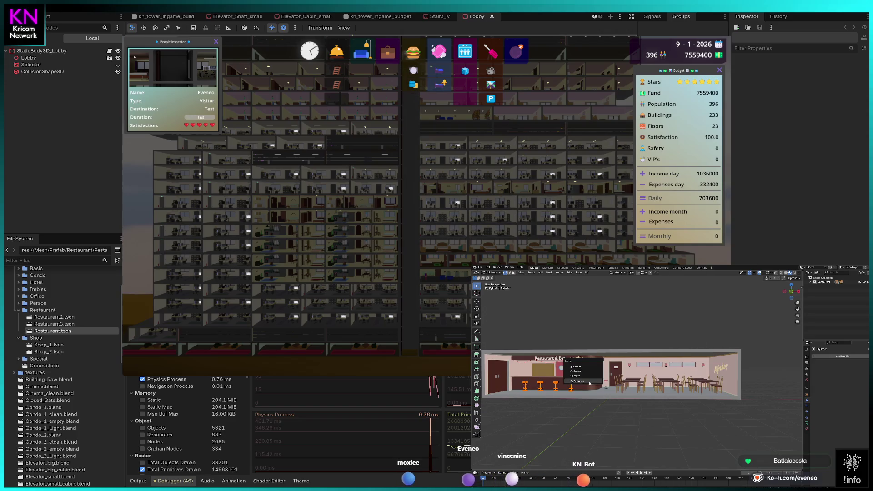
click(594, 383)
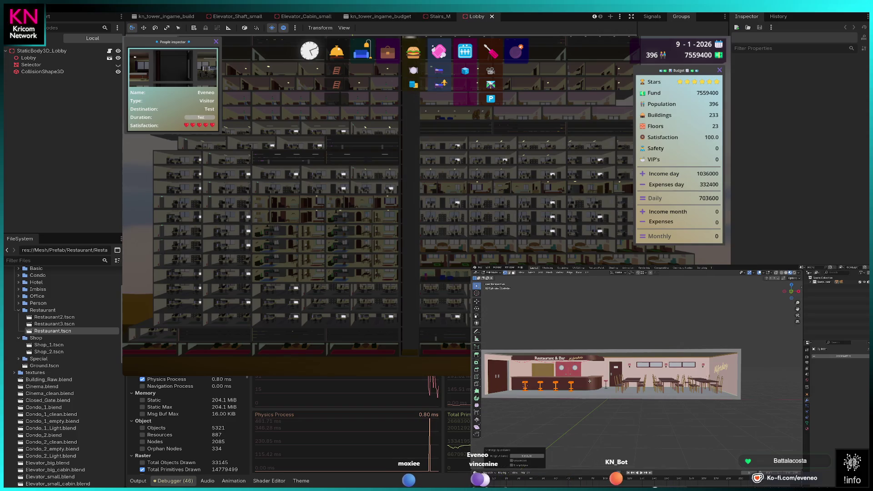
key(Tab)
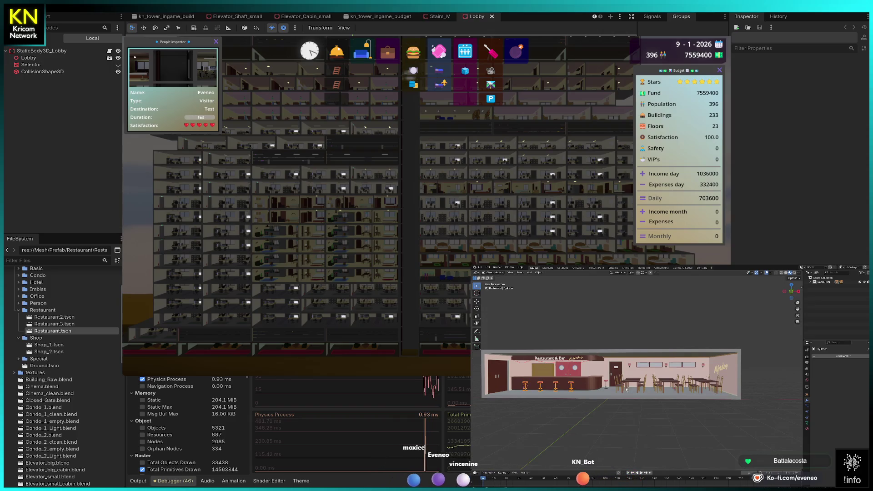
key(KP_8)
key(KP_8)
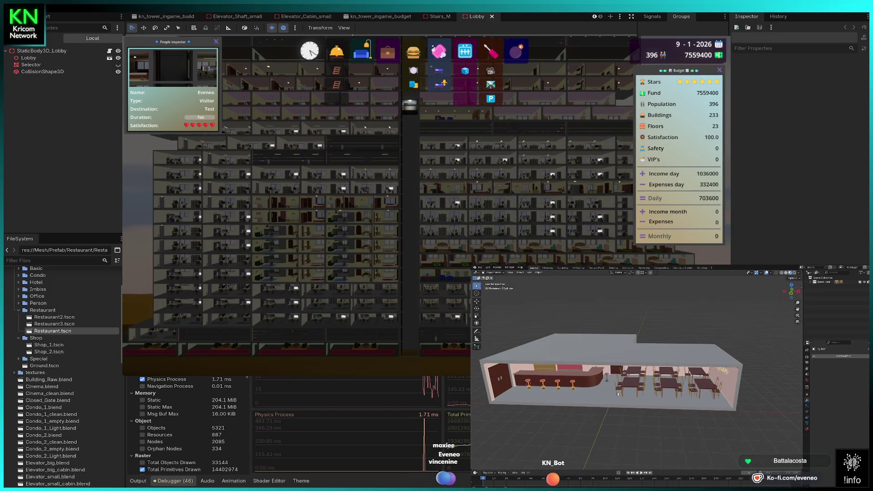
Select the counter and floor mesh, enter Edit Mode and frame the mesh corner.
scroll(618, 394, up, 3)
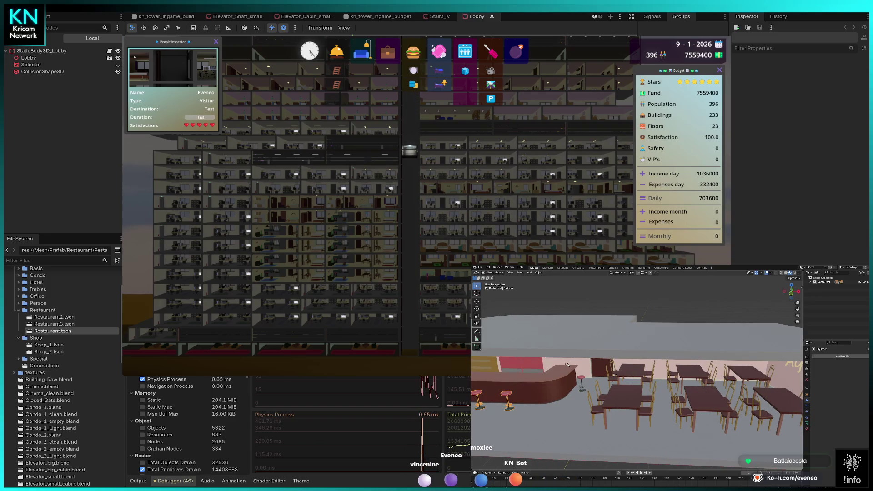
click(568, 366)
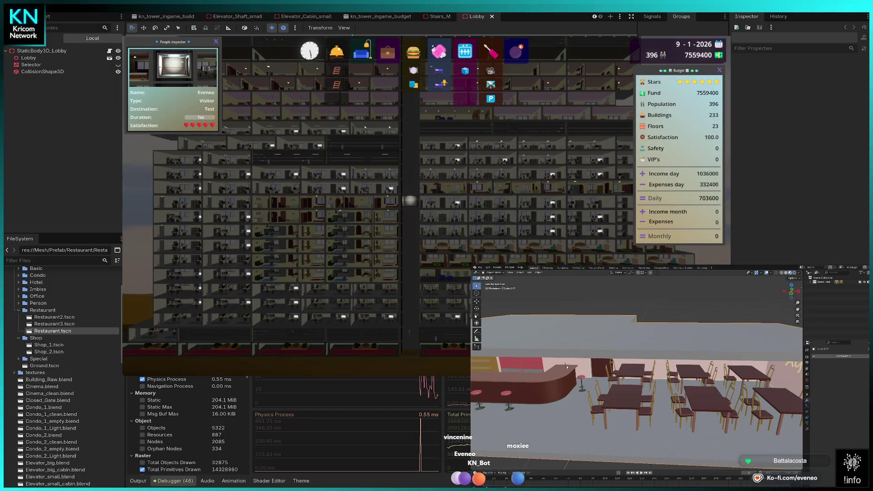
key(Tab)
click(566, 366)
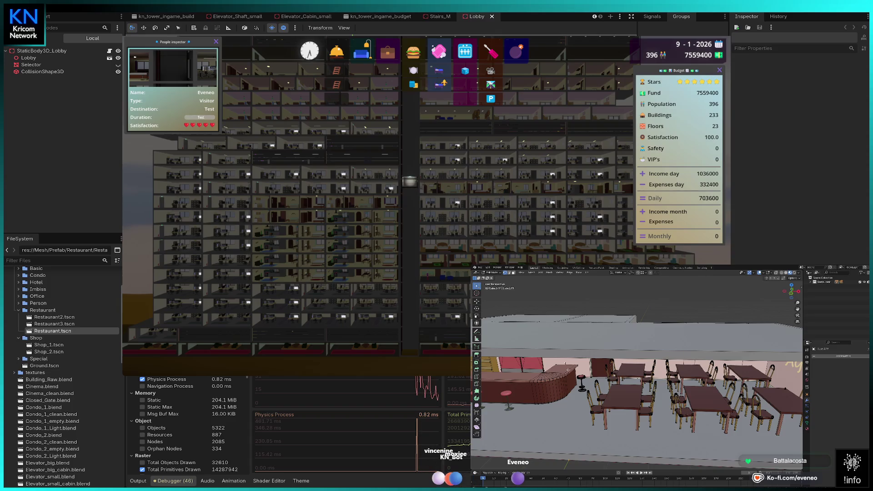
key(KP_Decimal)
Select the whole stray linked piece beside the wall lamp with L.
click(643, 379)
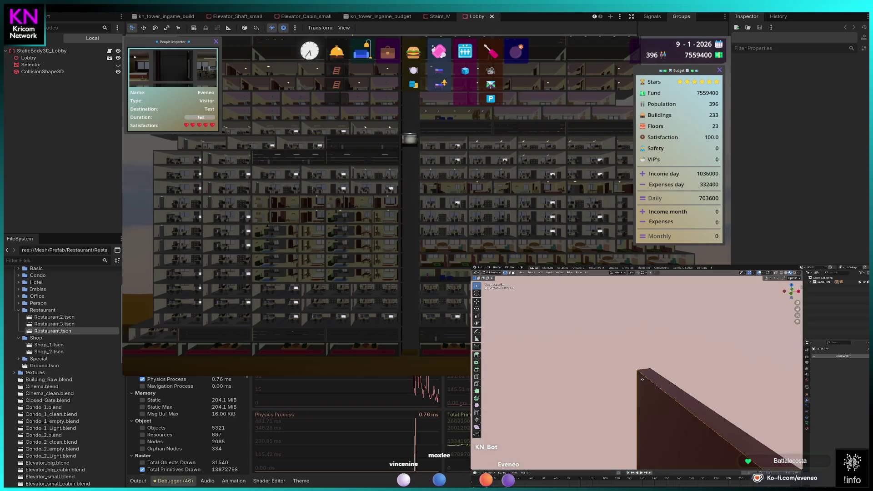
scroll(643, 378, down, 10)
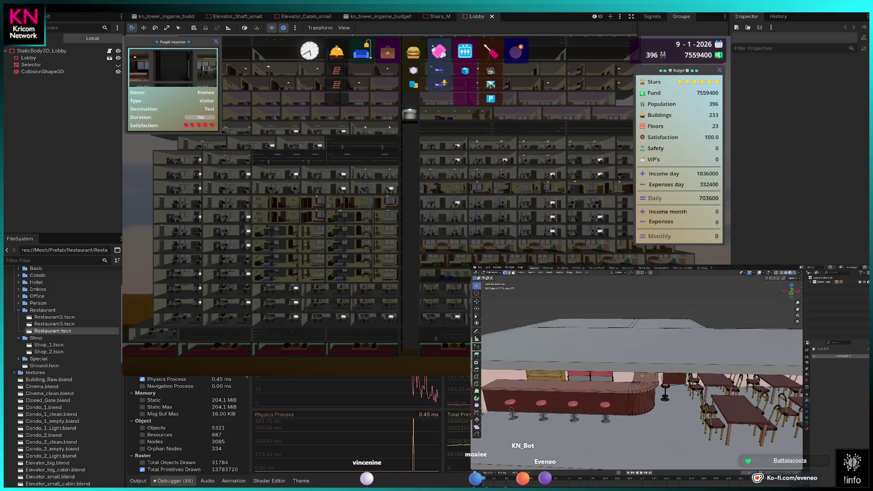
scroll(642, 384, up, 10)
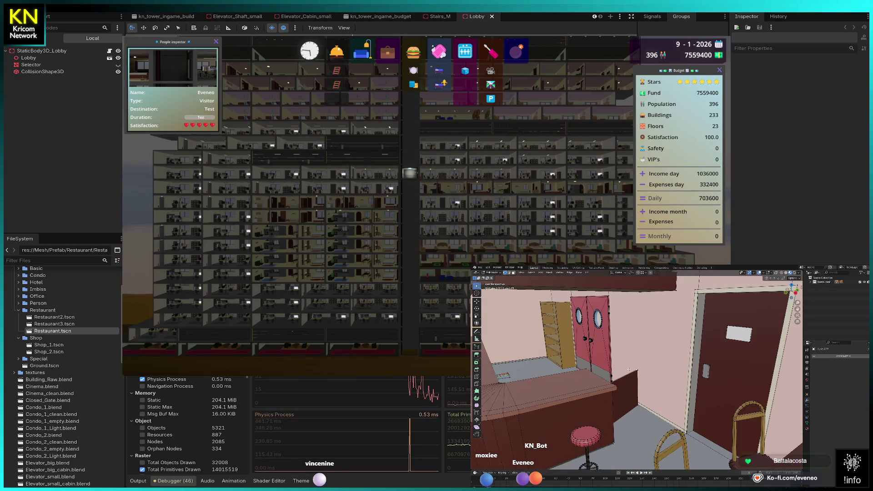
scroll(595, 383, up, 2)
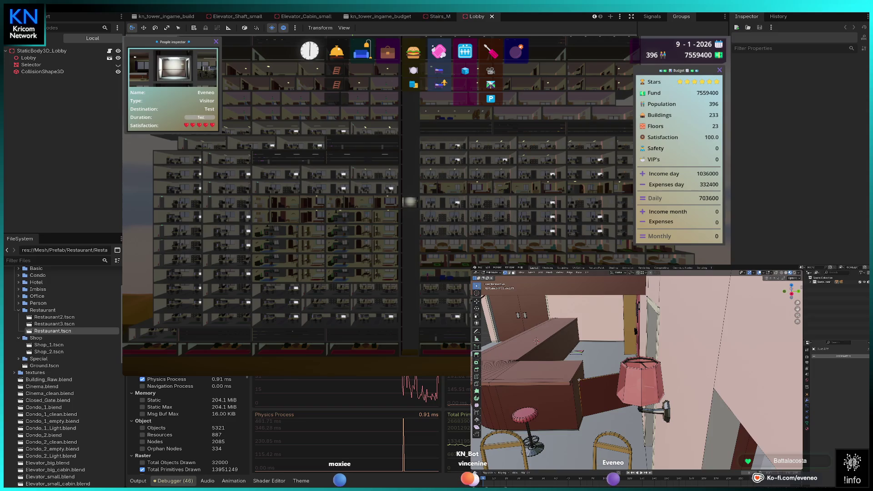
key(l)
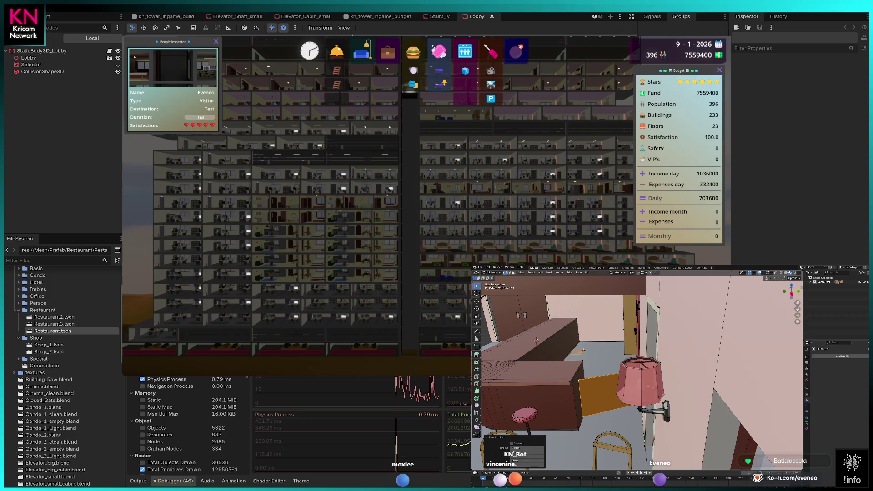
Delete the selected stray piece and return to Object Mode.
key(x)
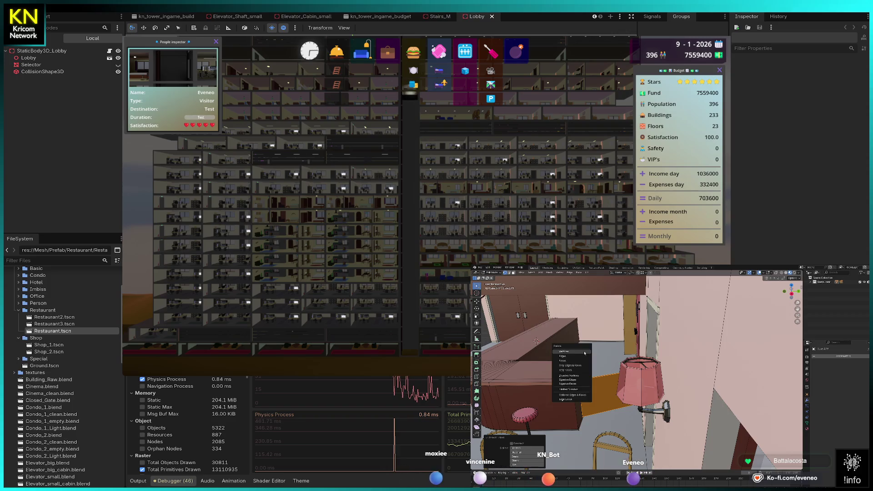
click(581, 353)
key(Tab)
Frame the Alfredos sign in front view, look up at it from below, and edit its mesh.
key(KP_0)
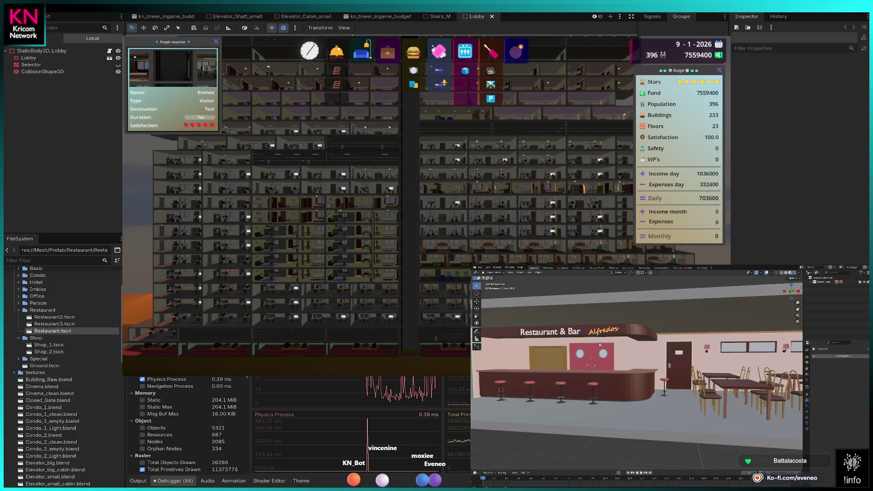
scroll(600, 345, up, 6)
scroll(686, 366, down, 1)
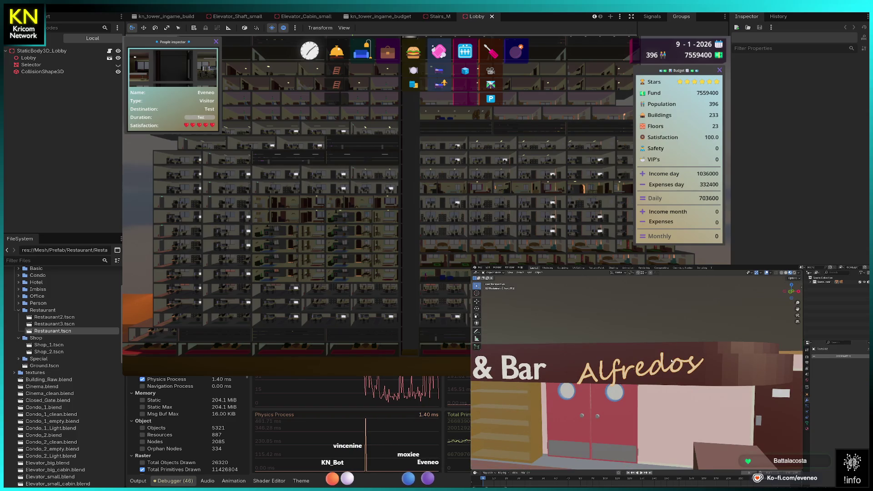
mouse_move(685, 366)
mouse_down()
mouse_move(617, 349)
mouse_move(627, 349)
mouse_up()
key(Tab)
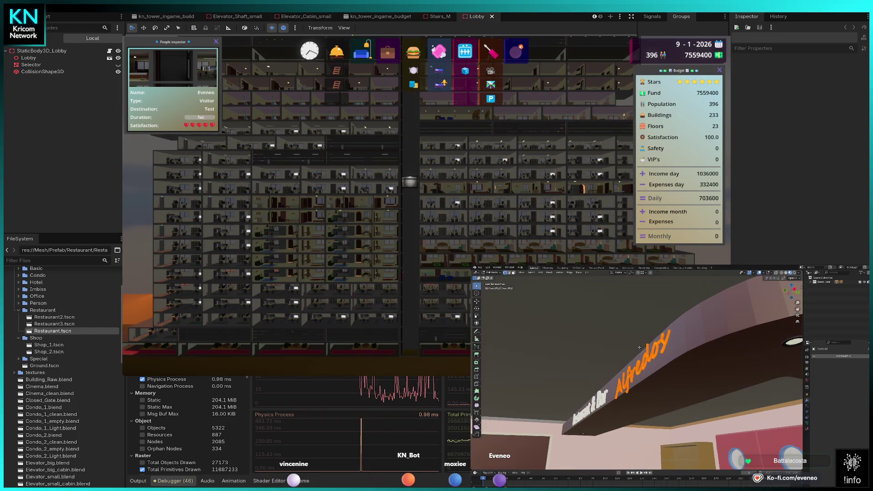
Merge the Alfredos sign's vertices By Distance twice, then start moving it along X.
key(m)
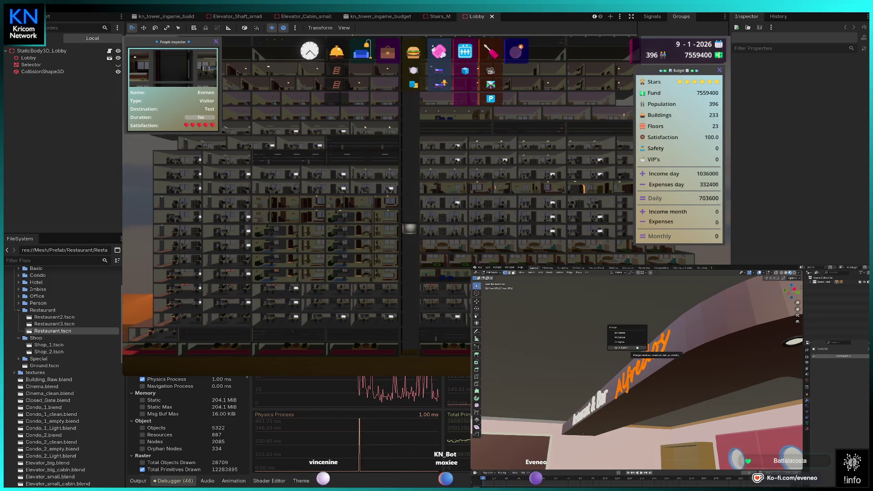
click(630, 349)
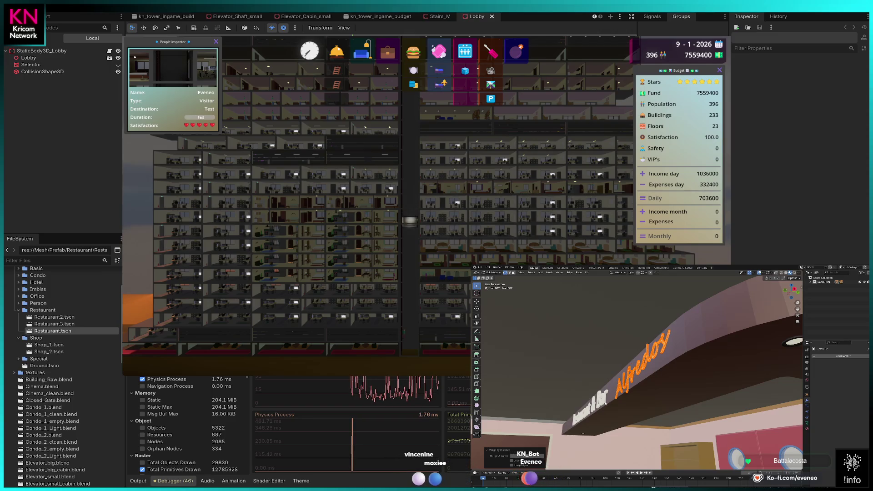
key(Tab)
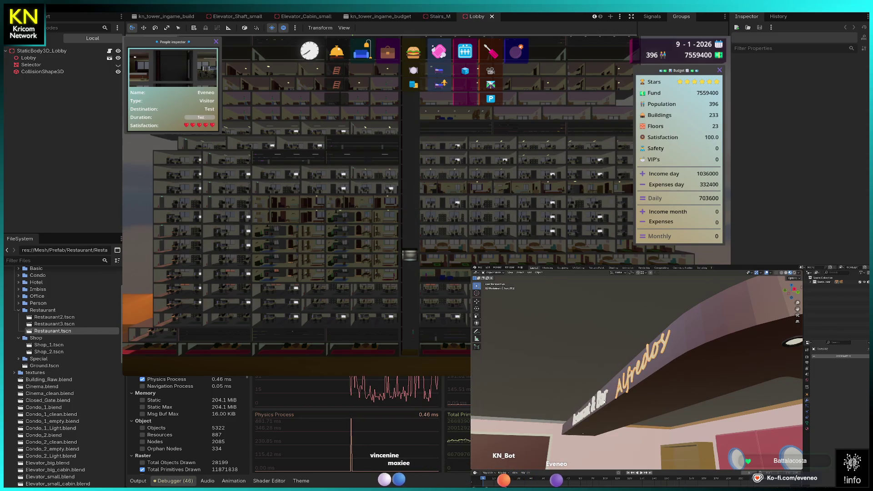
key(Tab)
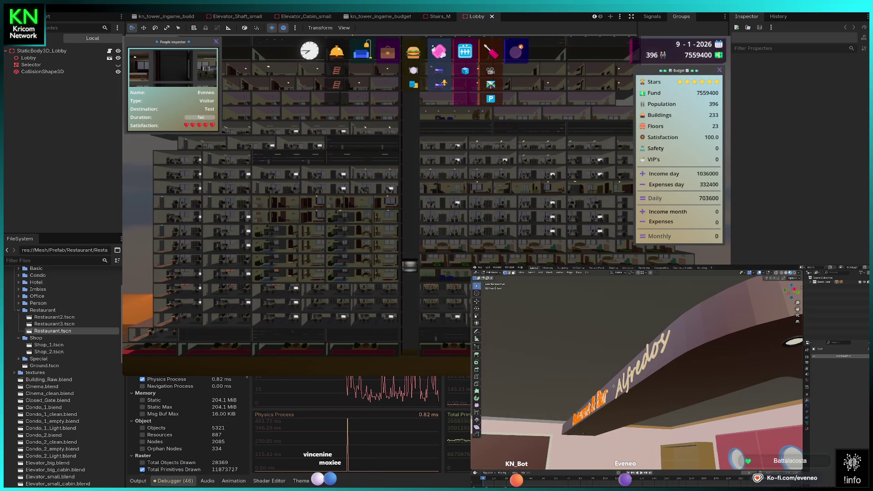
key(m)
click(584, 404)
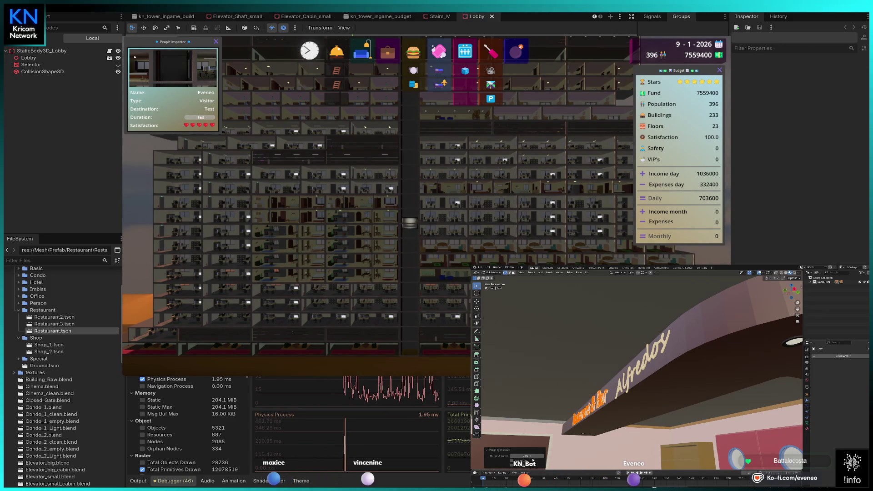
key(Tab)
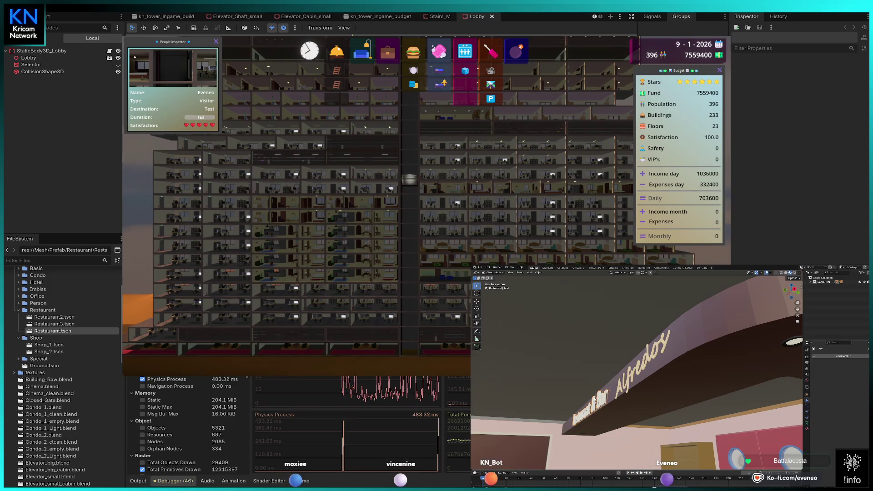
key(g)
key(x)
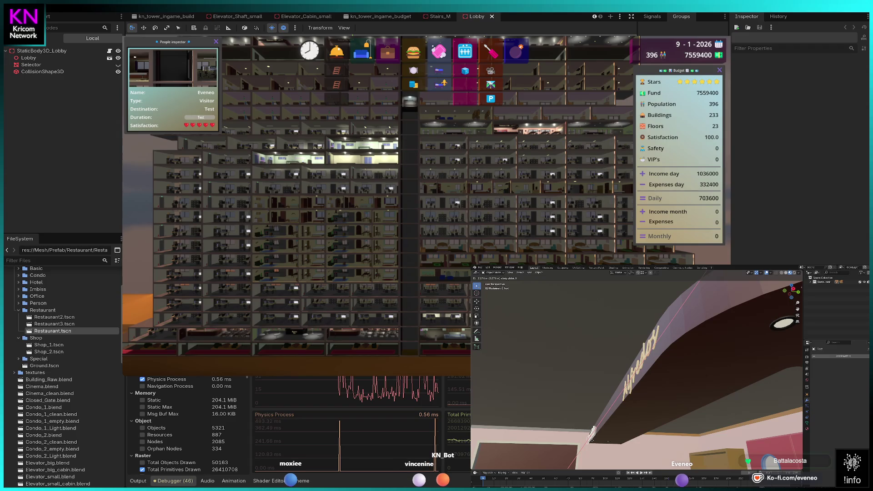
Move the Alfredos sign along the Y axis to lie along the ceiling edge.
key(y)
click(592, 441)
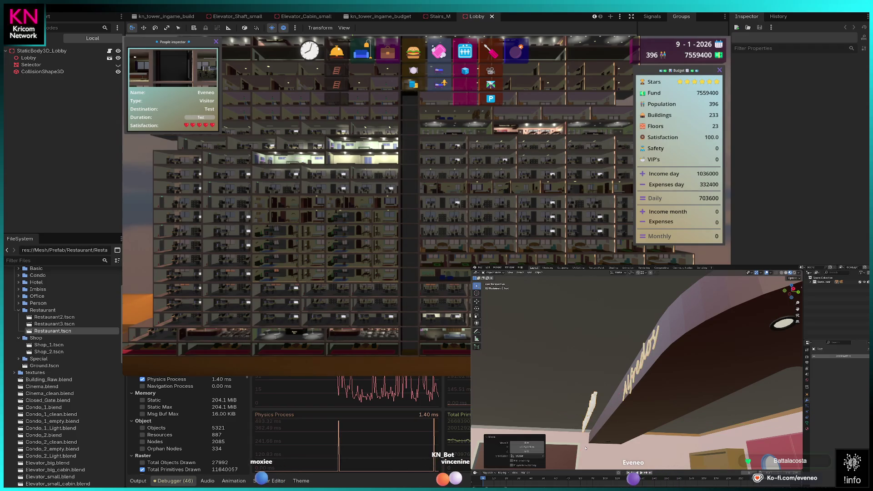
key(g)
key(y)
click(590, 442)
Select the sign board from the front view and orbit to the dining room's Alfredos wall.
key(KP_1)
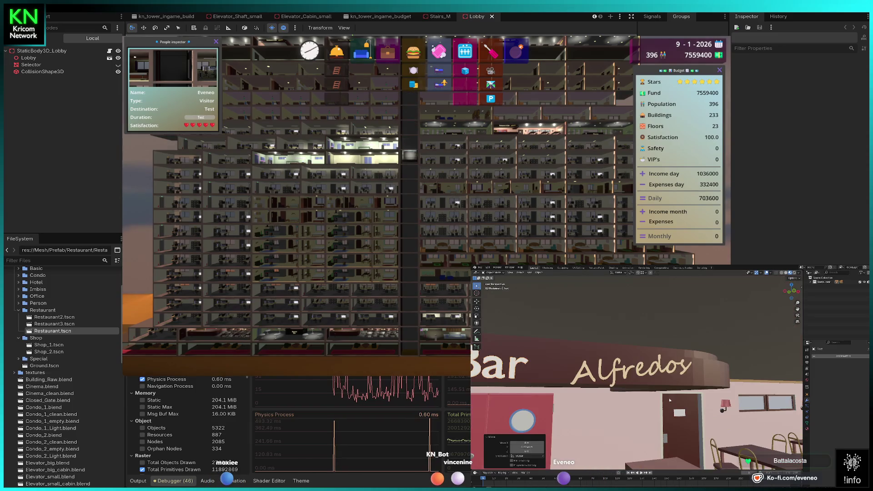
scroll(686, 402, down, 3)
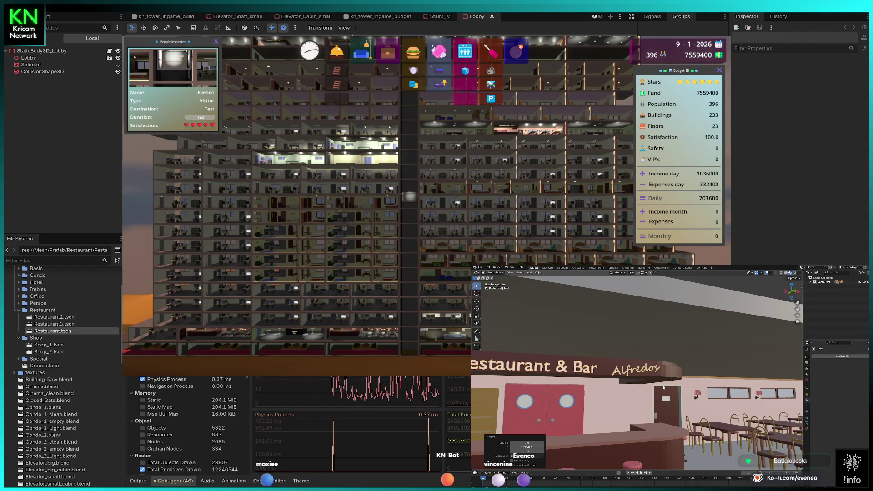
click(605, 372)
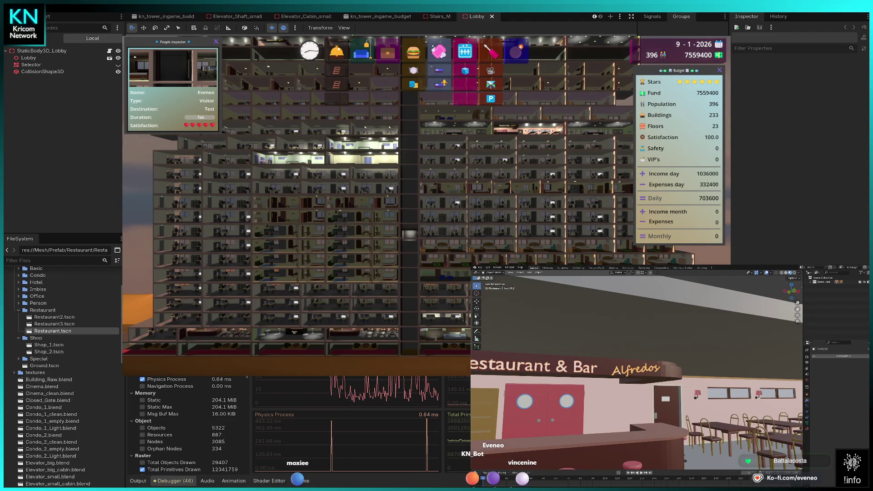
right_click(592, 366)
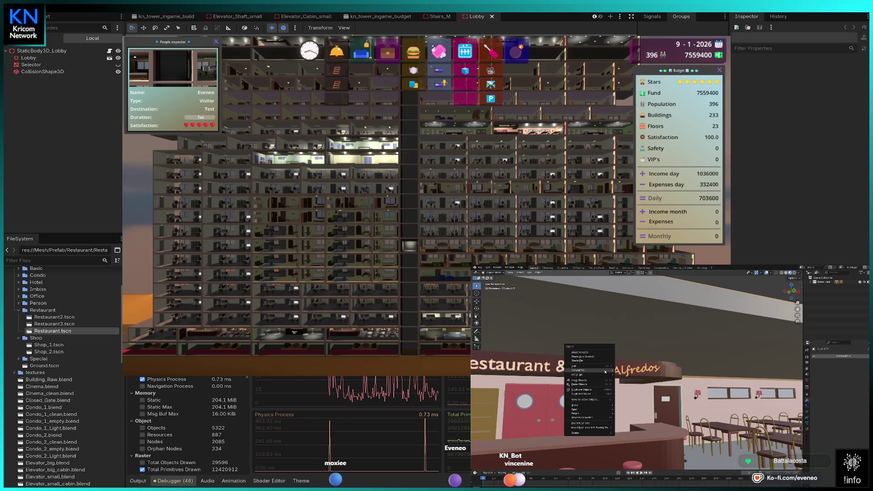
click(591, 366)
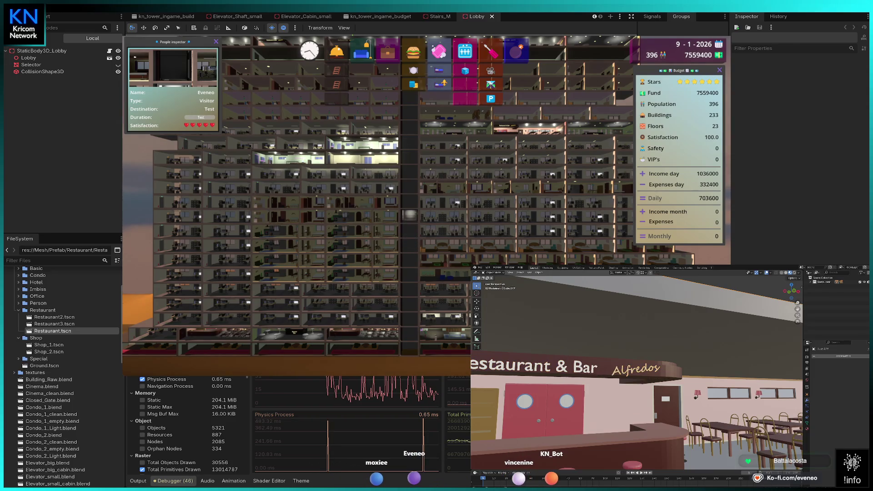
drag(772, 395, 724, 378)
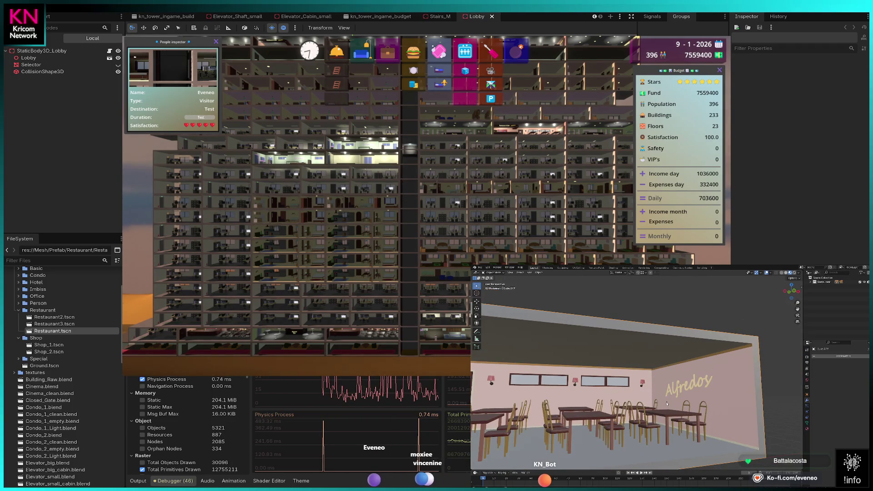
Cancel a mesh delete, then merge the Alfredos lettering's overlapping vertices By Distance.
key(Tab)
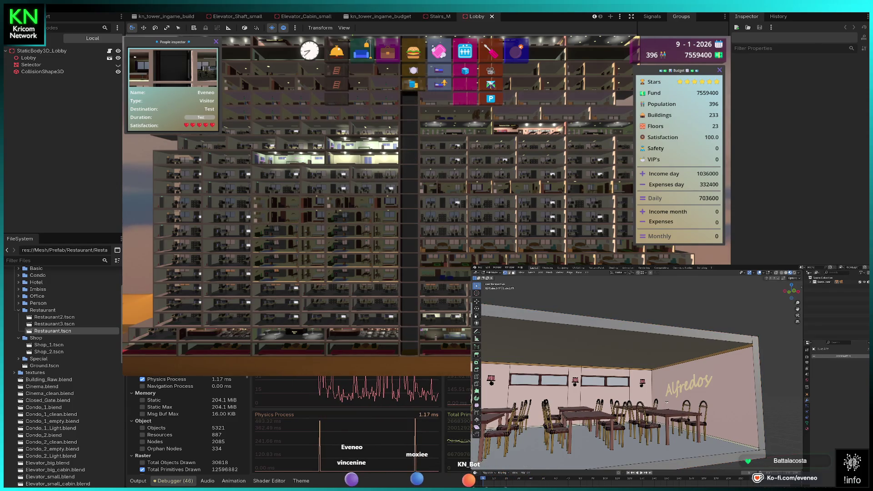
key(x)
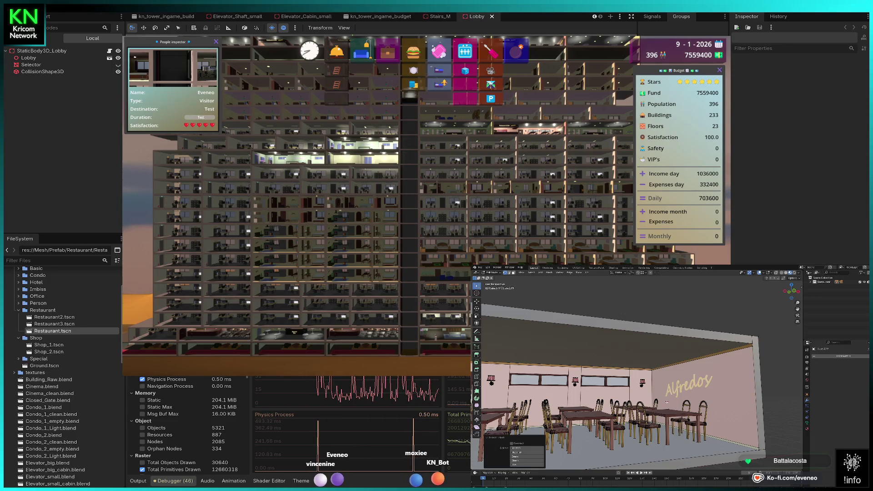
key(x)
click(667, 403)
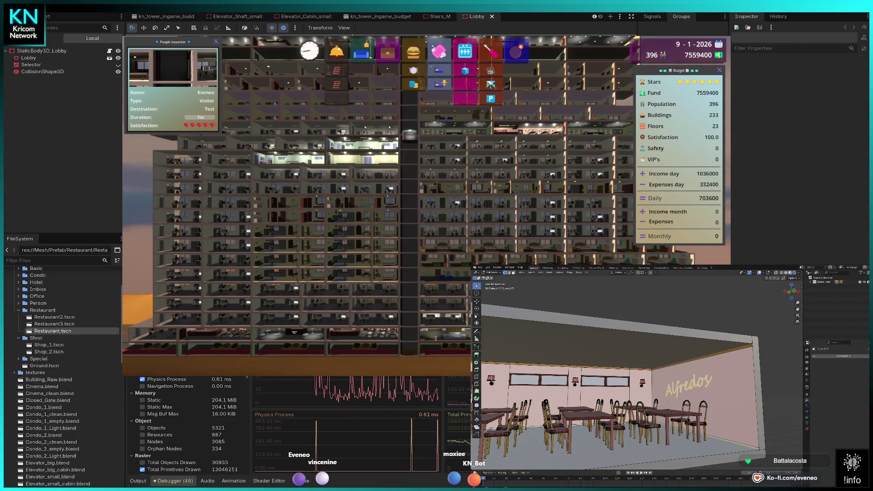
key(Tab)
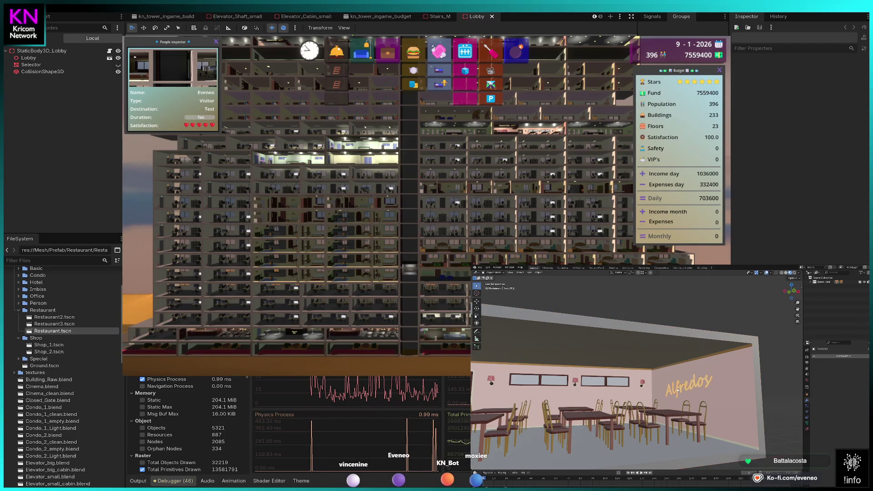
click(677, 389)
key(Tab)
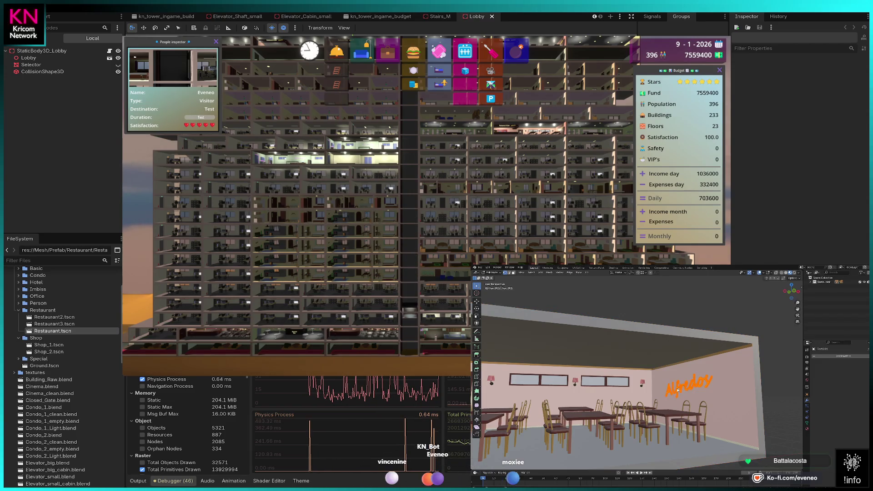
key(m)
click(670, 390)
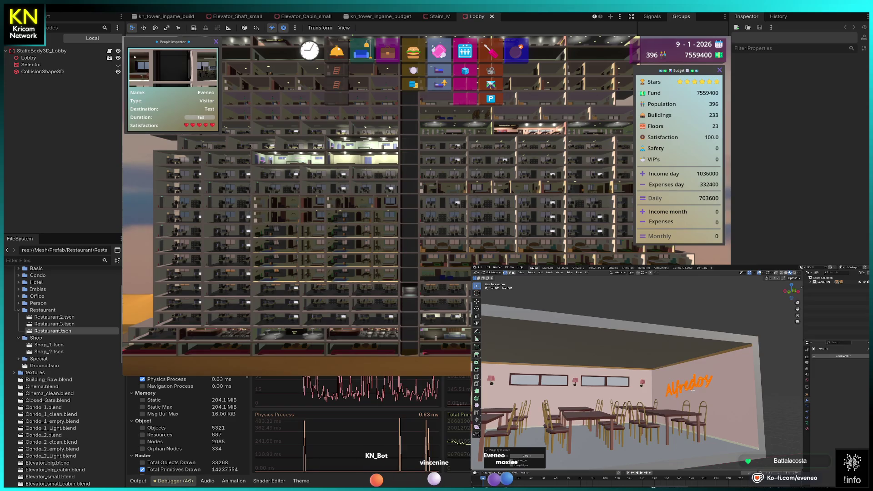
key(Tab)
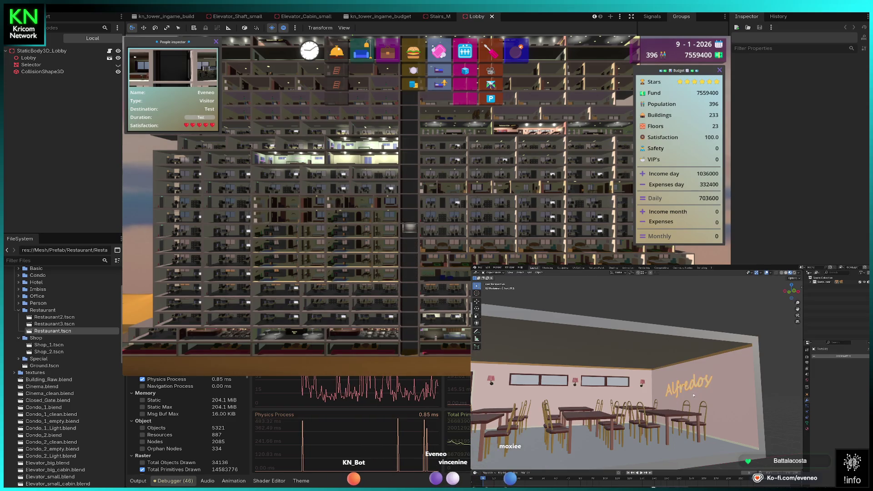
Join the sign board and Alfredos lettering into a single object.
click(694, 387)
click(697, 396)
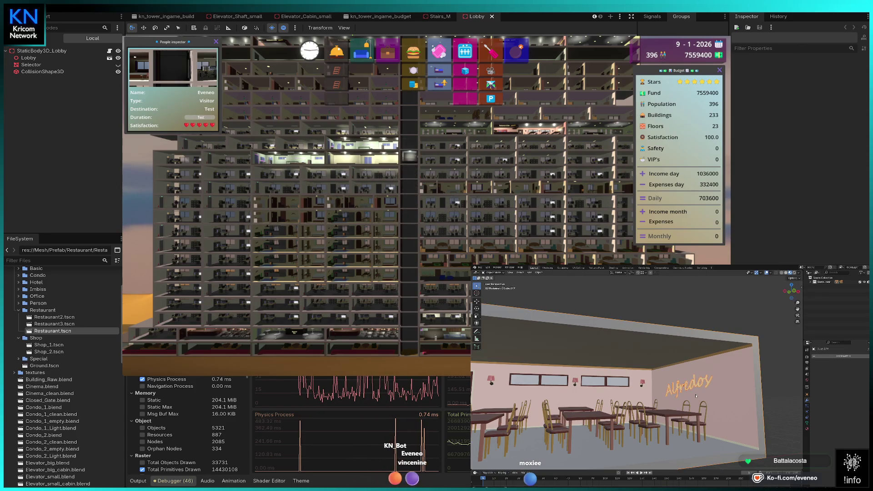
right_click(697, 395)
click(696, 396)
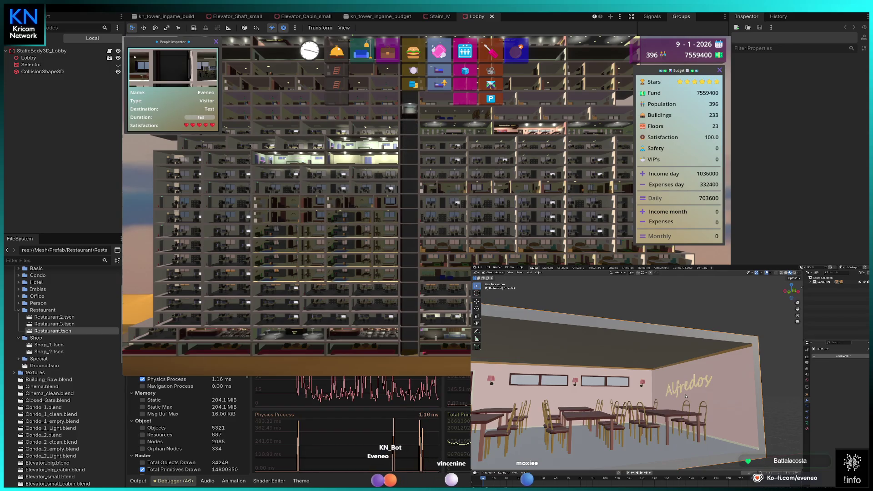
scroll(703, 384, down, 3)
drag(705, 383, 672, 388)
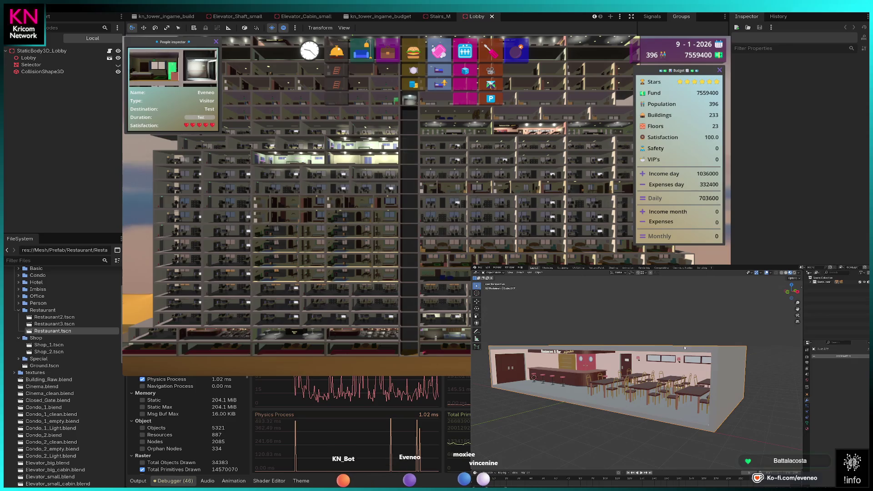
Delete the scene's camera.
scroll(660, 371, up, 6)
scroll(647, 354, down, 2)
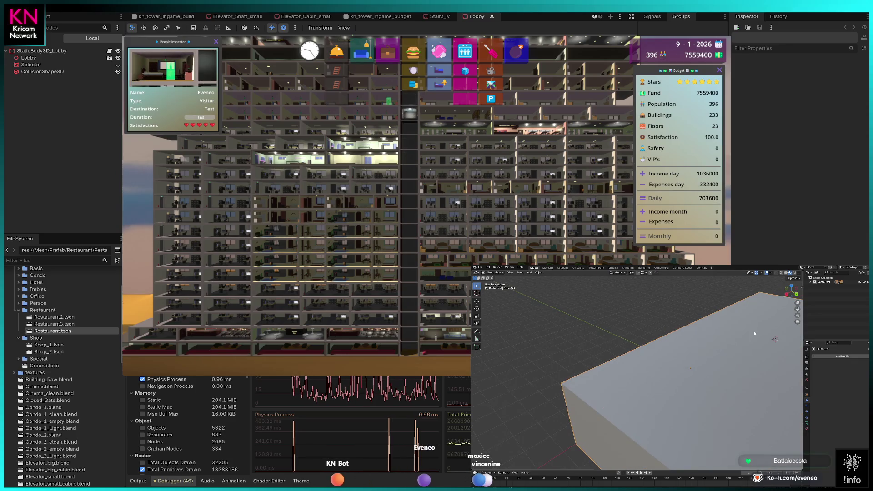
scroll(715, 364, down, 3)
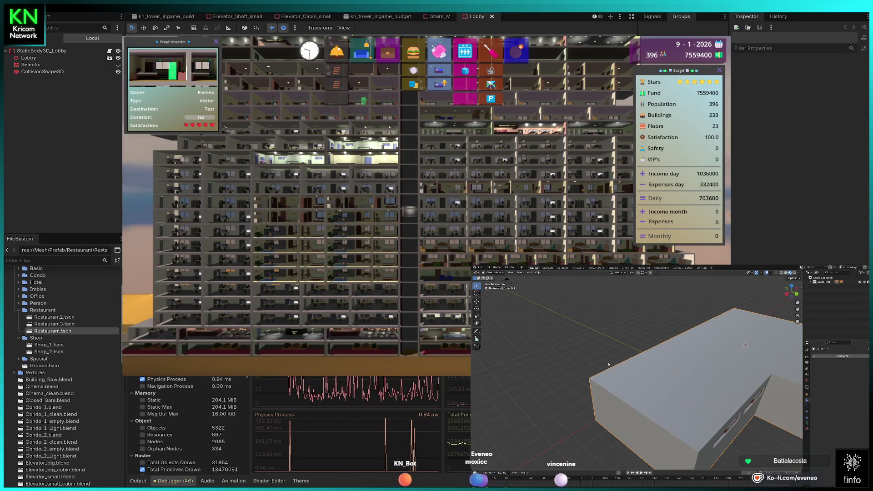
key(x)
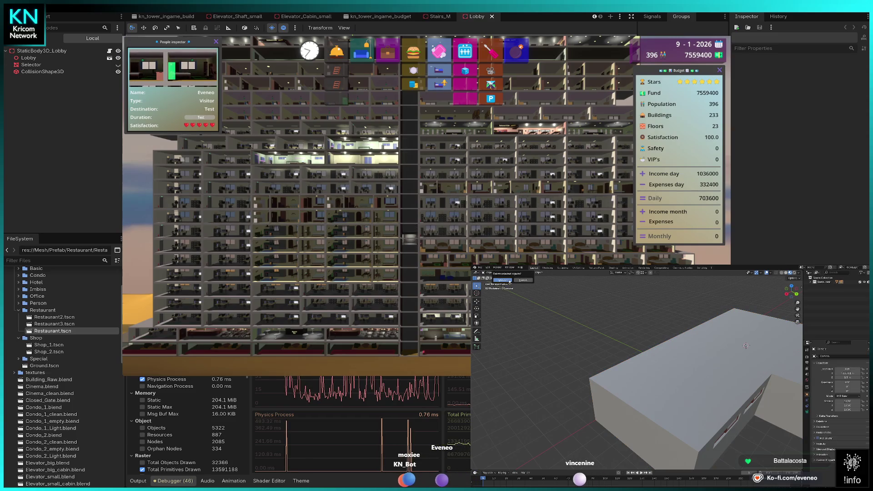
click(504, 280)
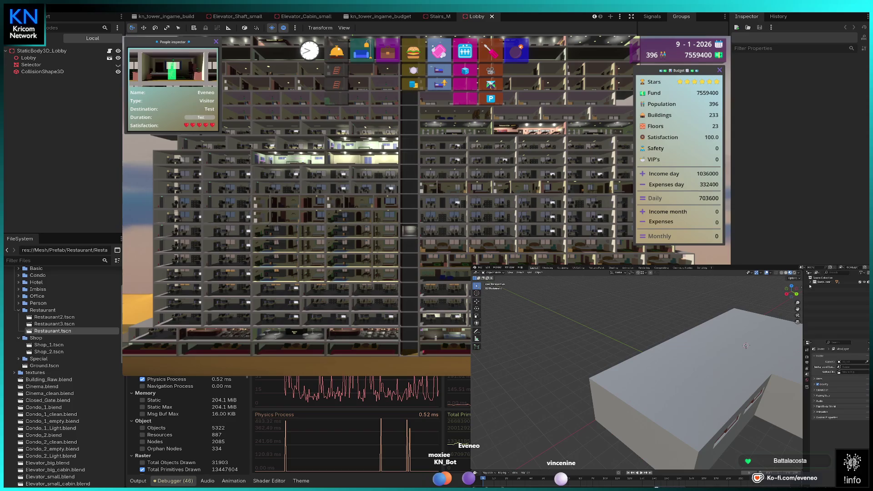
Select the restaurant model in the Outliner, view the whole box, and stop the game with F8.
click(812, 282)
click(822, 291)
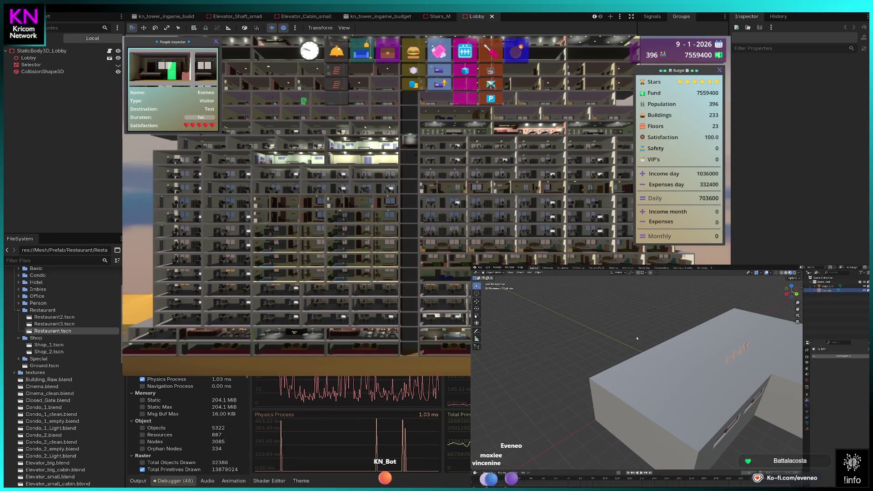
scroll(564, 359, up, 6)
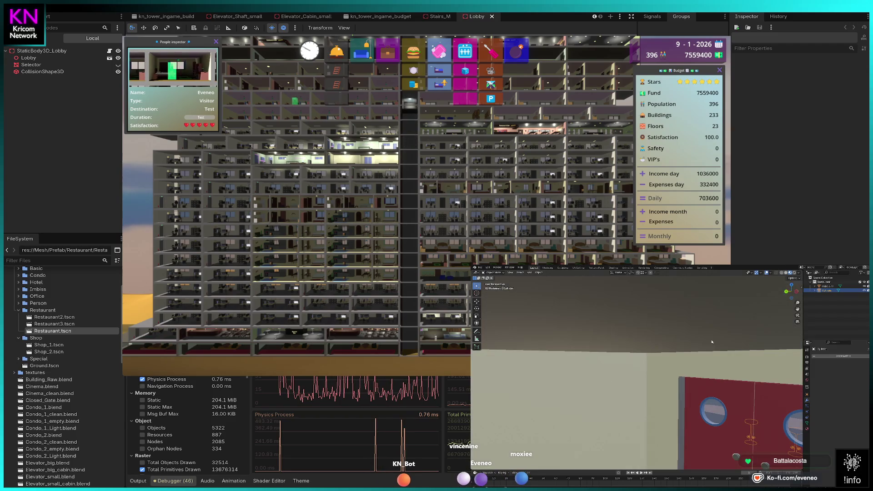
scroll(615, 369, down, 6)
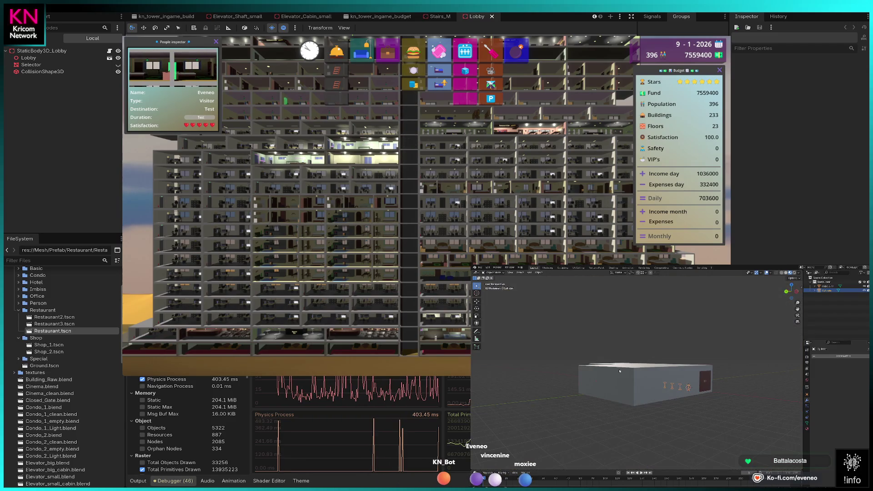
mouse_move(618, 380)
mouse_down()
mouse_move(685, 384)
mouse_move(668, 371)
mouse_move(681, 365)
mouse_up()
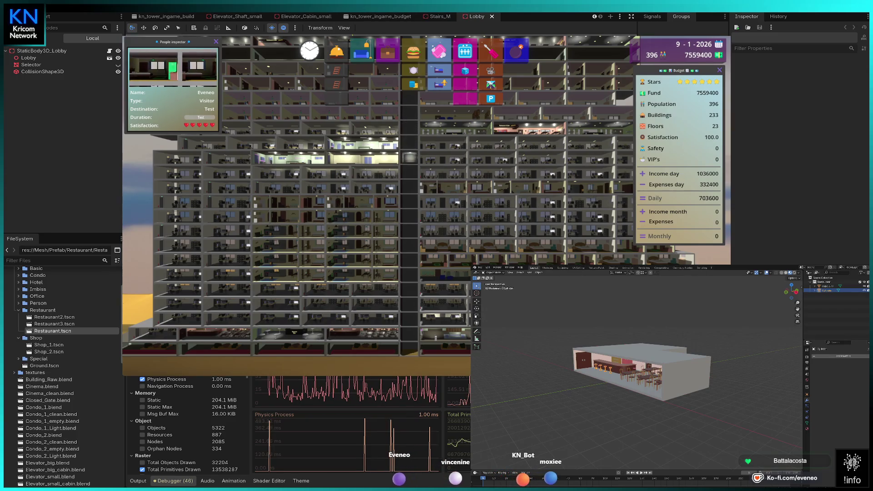
key(F8)
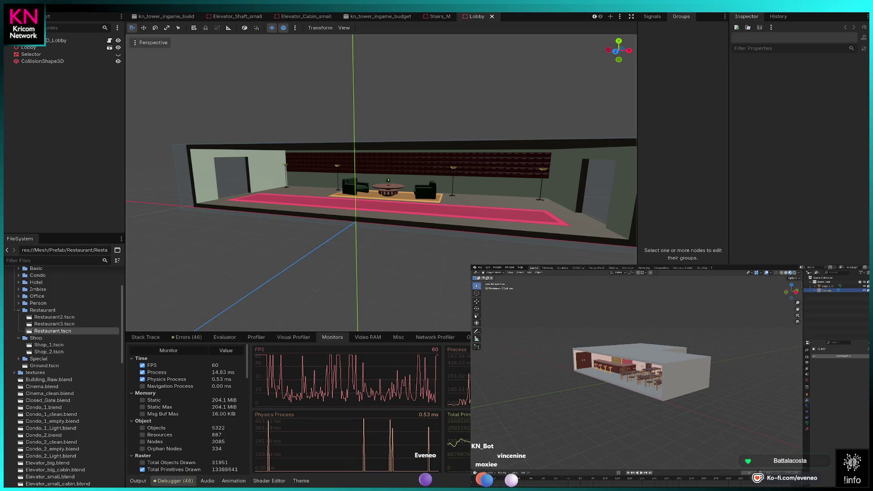
Join all parts of the restaurant building into one object.
click(592, 376)
right_click(591, 376)
click(579, 375)
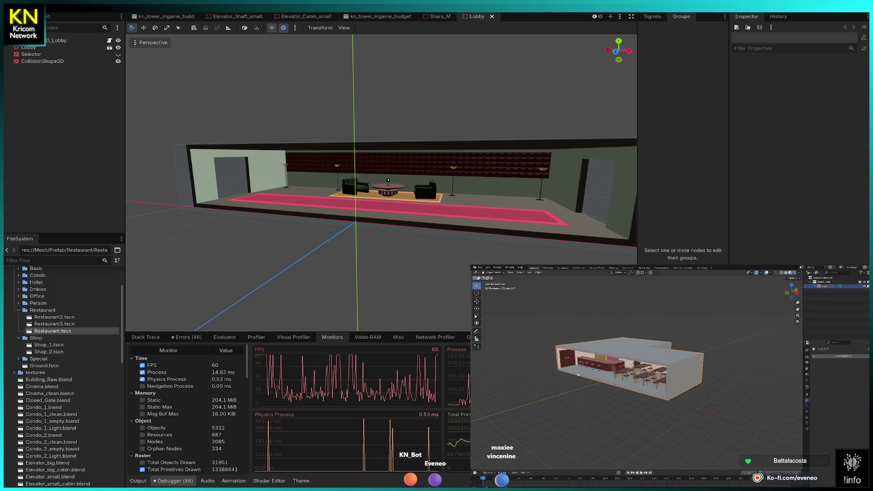
key(Tab)
key(Tab)
drag(619, 395, 623, 371)
key(Tab)
Select all the building's geometry and merge it By Distance with an edited merge distance.
scroll(623, 370, up, 5)
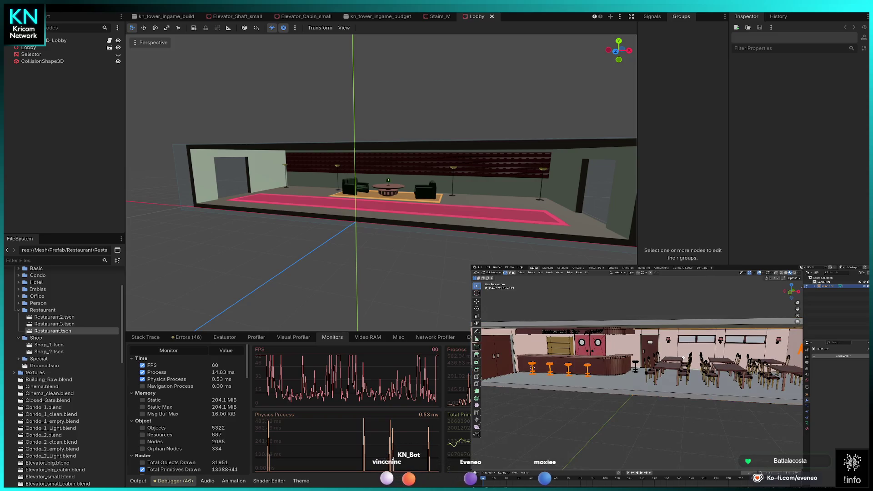
key(a)
key(m)
click(684, 358)
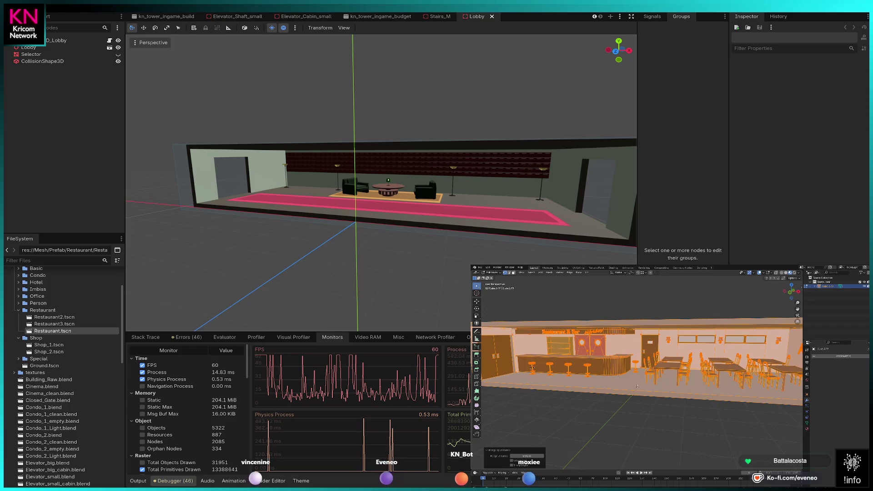
click(528, 456)
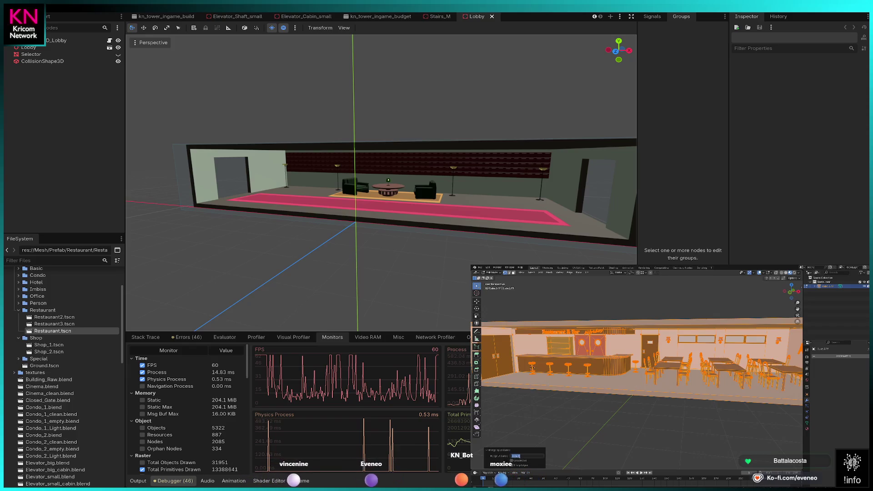
key(Return)
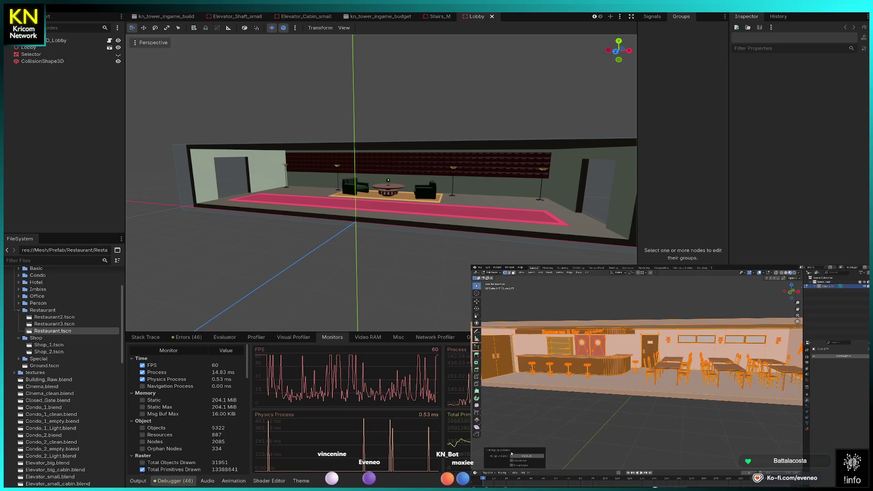
key(Tab)
Merge close vertices again from a front view of the bar, then zoom out to the full model.
scroll(646, 384, up, 2)
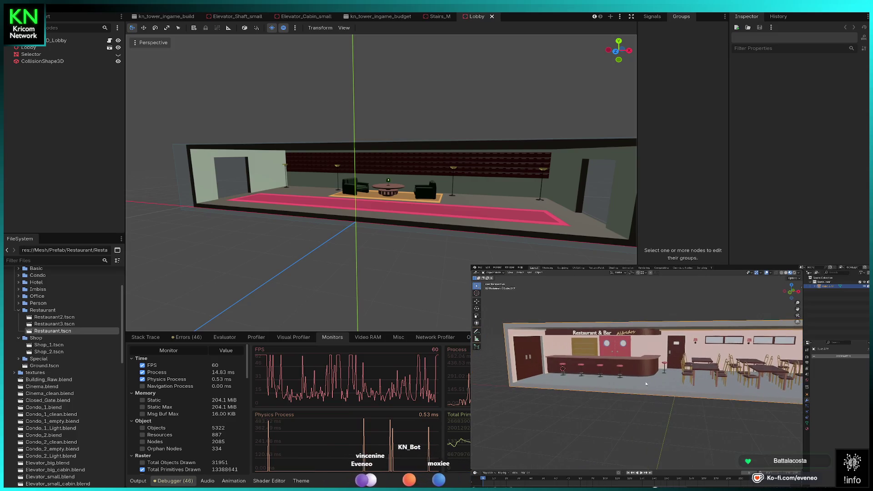
scroll(646, 384, up, 5)
mouse_move(606, 390)
mouse_down()
mouse_move(731, 407)
mouse_move(640, 409)
mouse_up()
key(Tab)
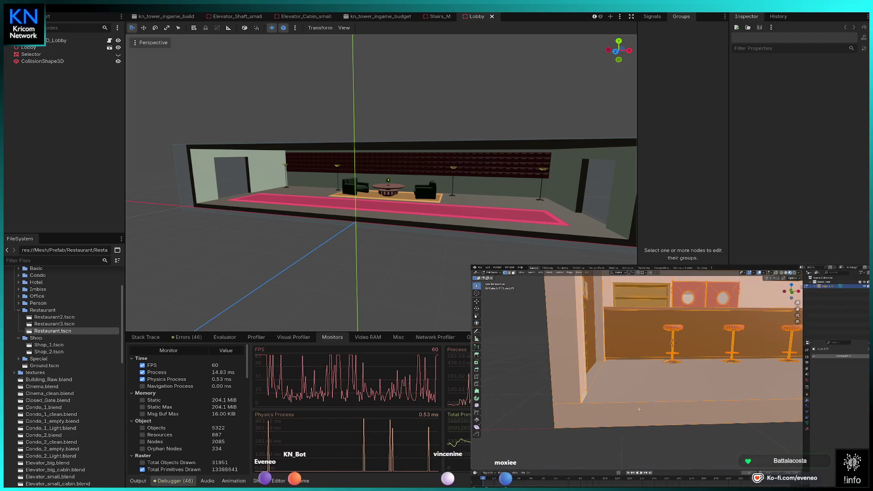
scroll(643, 387, up, 2)
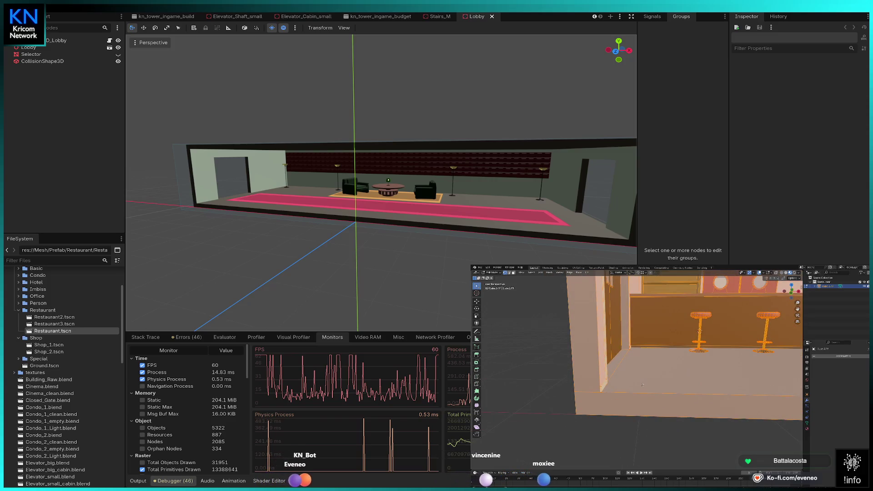
key(m)
click(643, 385)
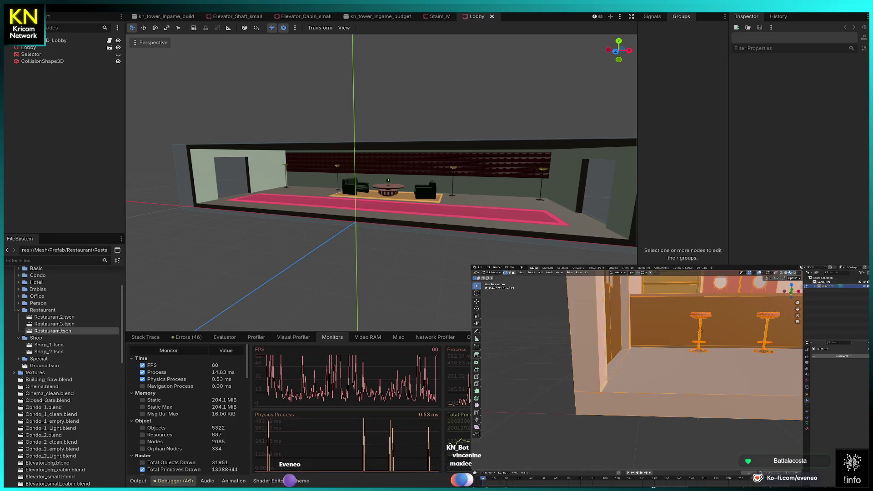
key(Tab)
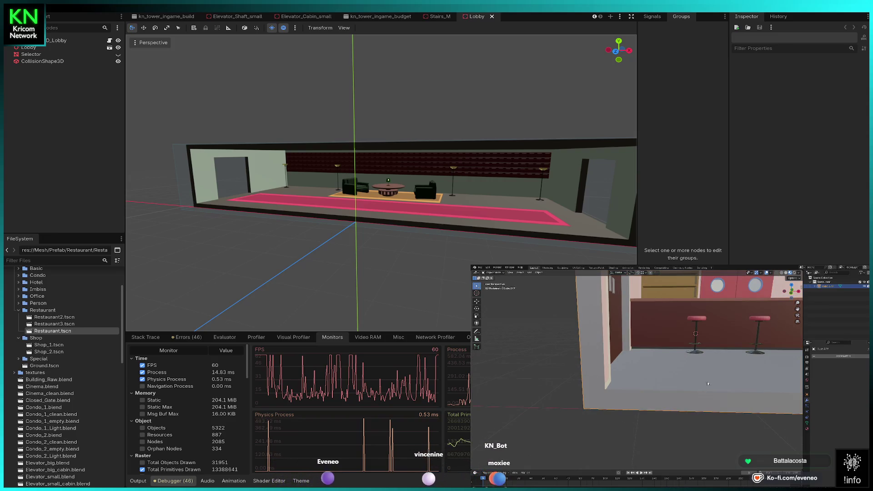
scroll(632, 370, down, 10)
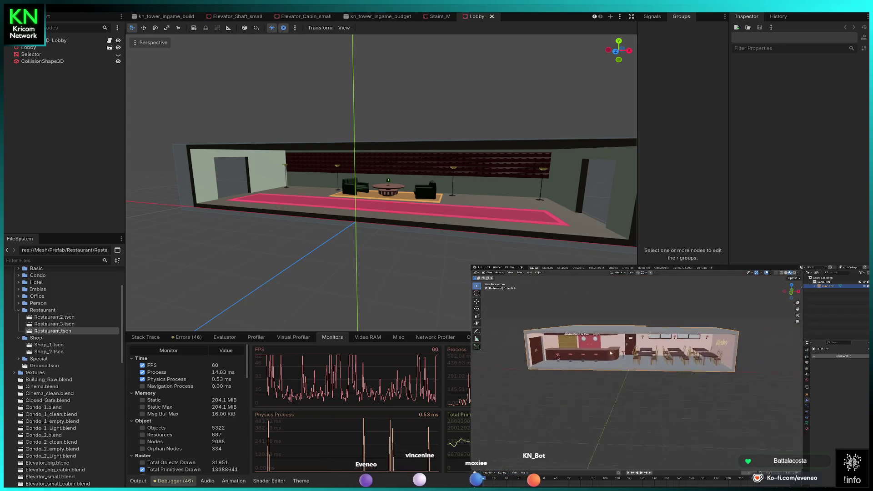
Purge the restaurant file's unused data via Clean Up, then go to the File menu for the office model.
click(479, 268)
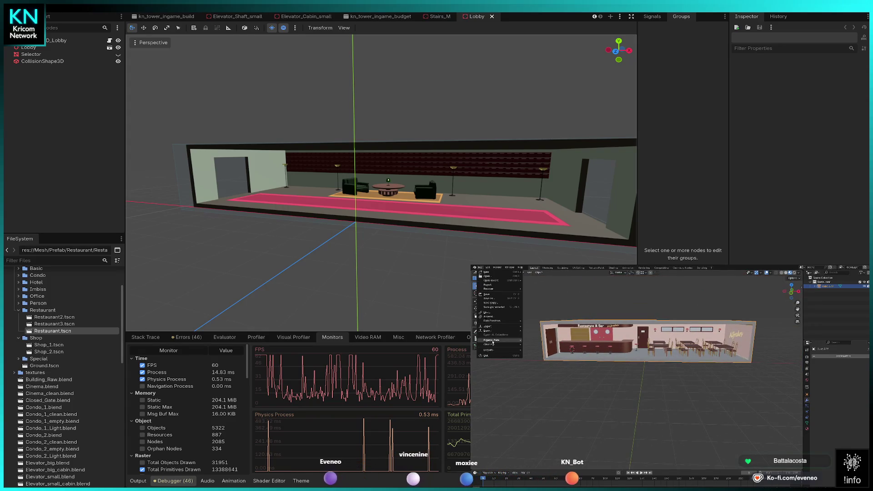
mouse_move(496, 346)
click(539, 346)
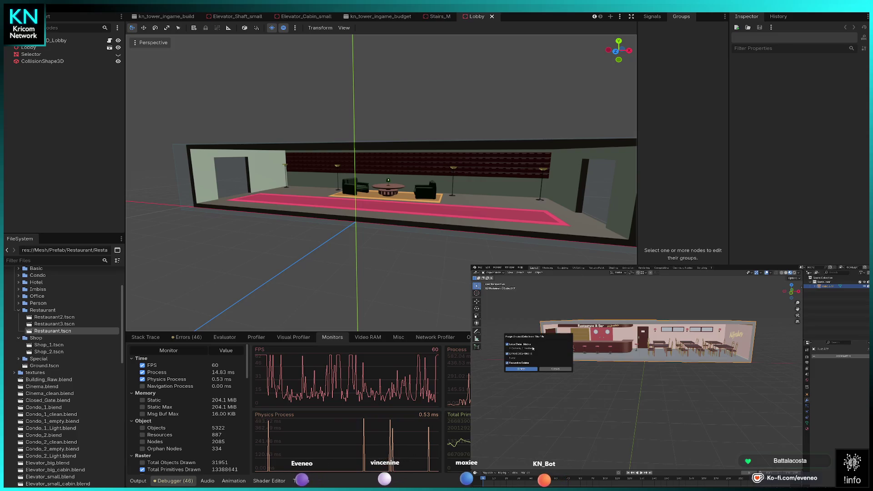
click(523, 370)
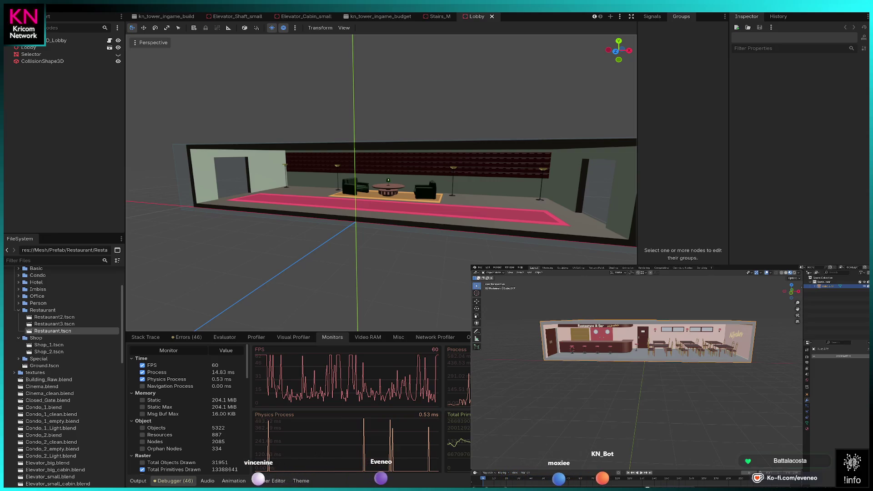
click(481, 269)
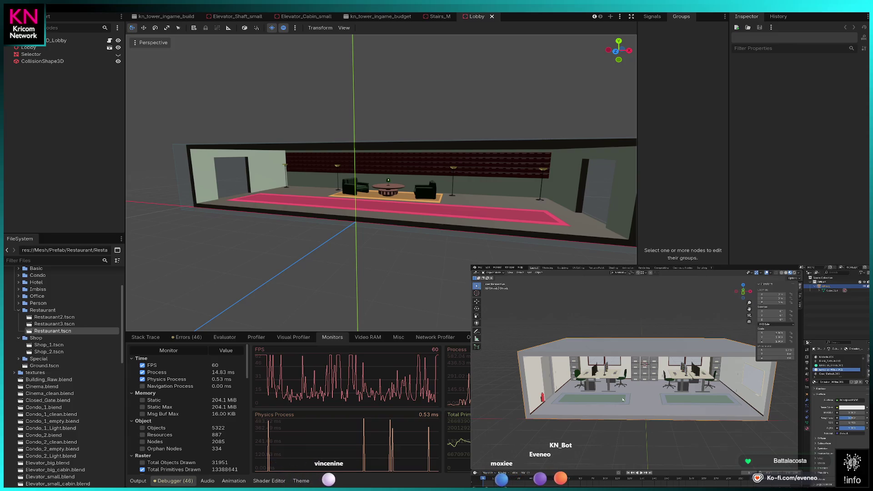
Select the entire office mesh and merge its vertices By Distance.
key(Tab)
key(a)
key(m)
click(608, 401)
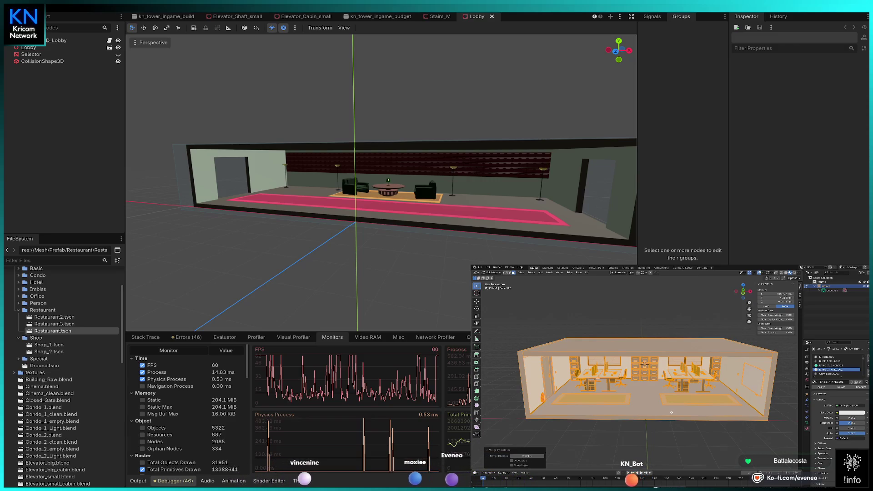
key(Tab)
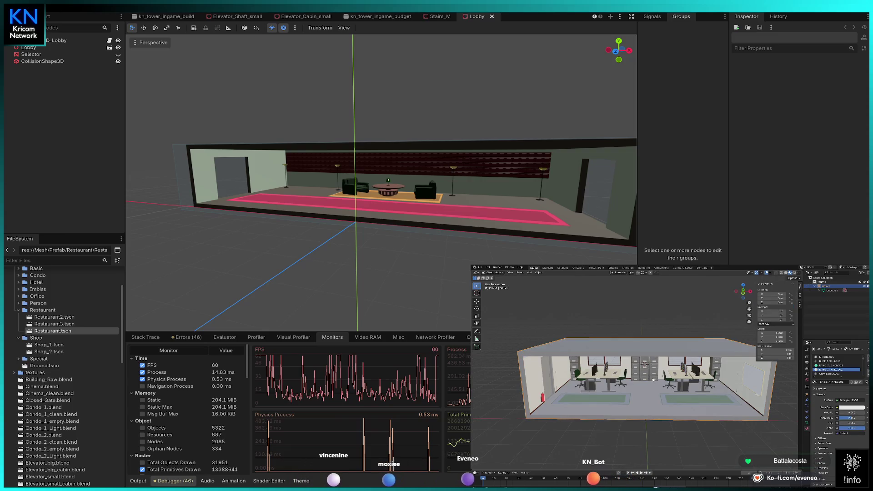
Face the two desks and window, select the left desk's linked geometry, then undo that selection.
scroll(653, 383, up, 5)
scroll(635, 399, up, 3)
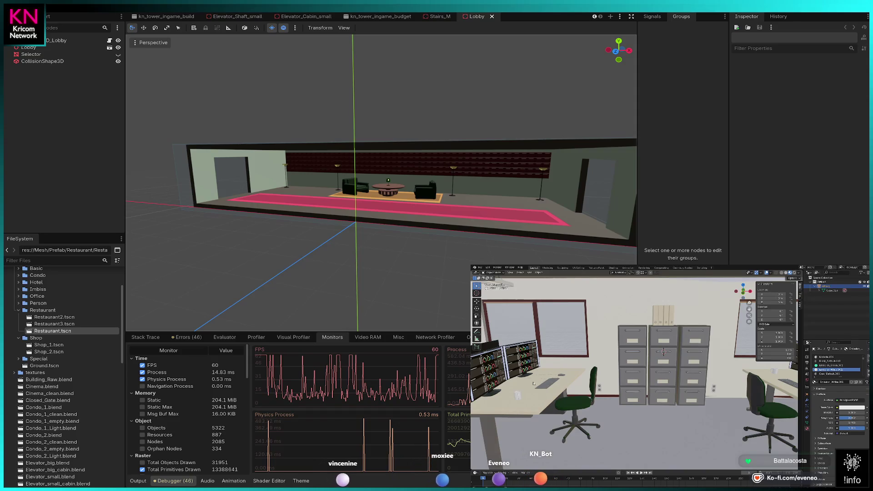
mouse_move(576, 396)
mouse_down()
mouse_move(641, 376)
mouse_move(563, 383)
mouse_up()
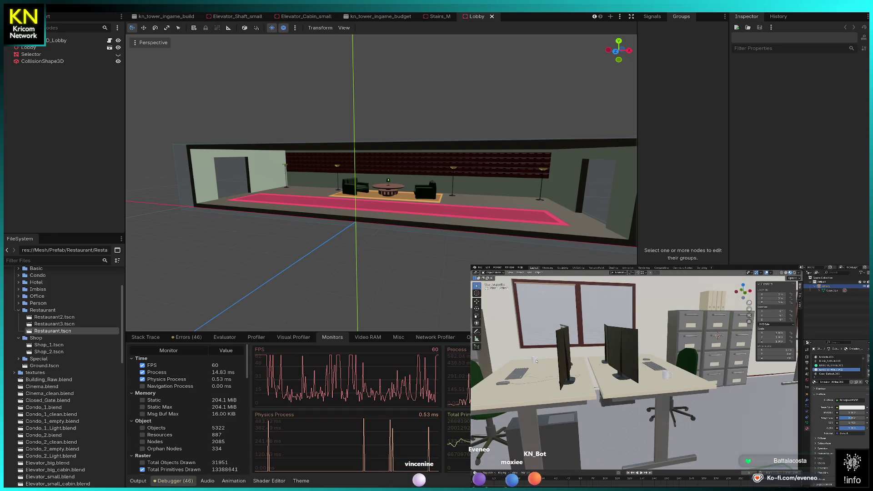
key(a)
key(Tab)
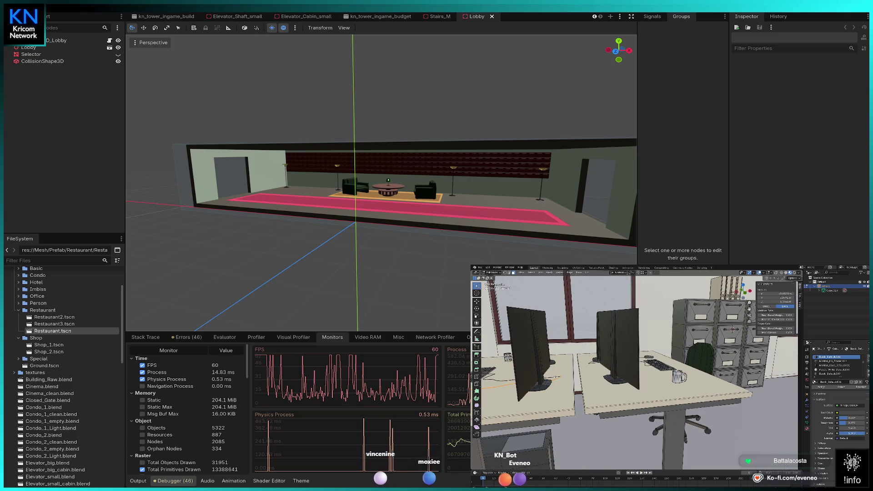
key(l)
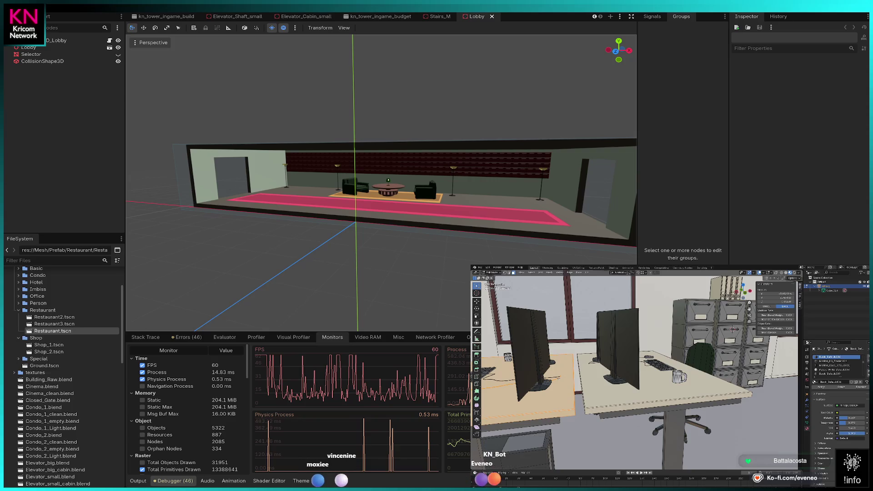
key(ctrl+z)
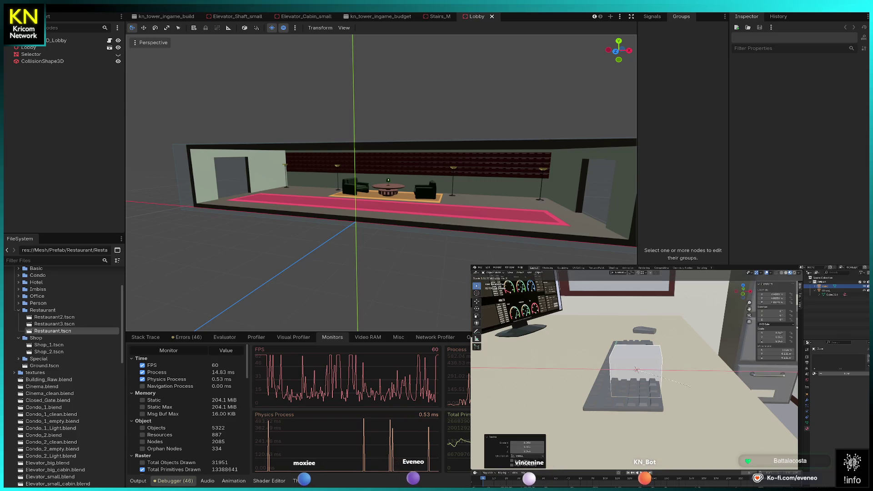
Delete the detailed keyboard's vertices and unhide the simple keyboard slab.
click(708, 387)
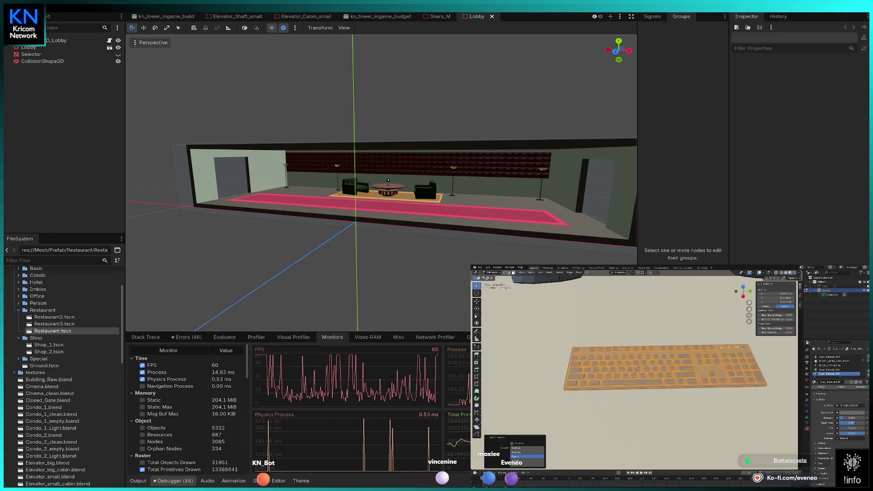
key(x)
click(661, 362)
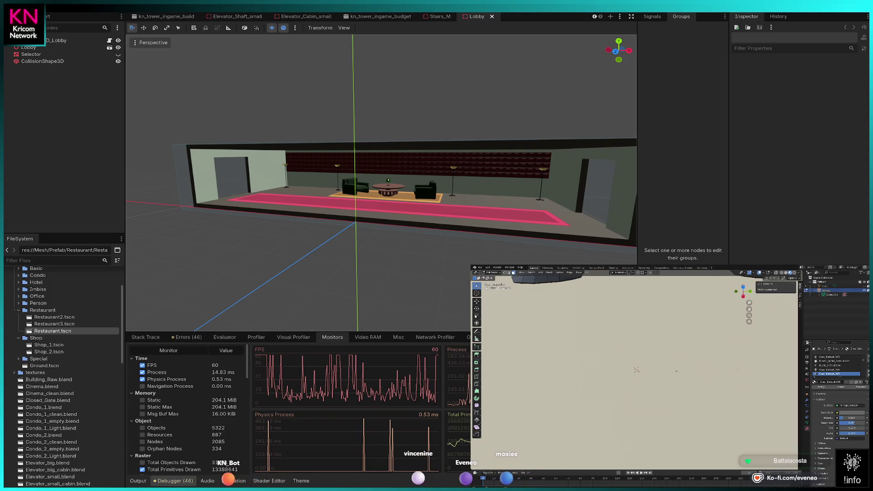
scroll(702, 358, down, 3)
drag(701, 359, 658, 354)
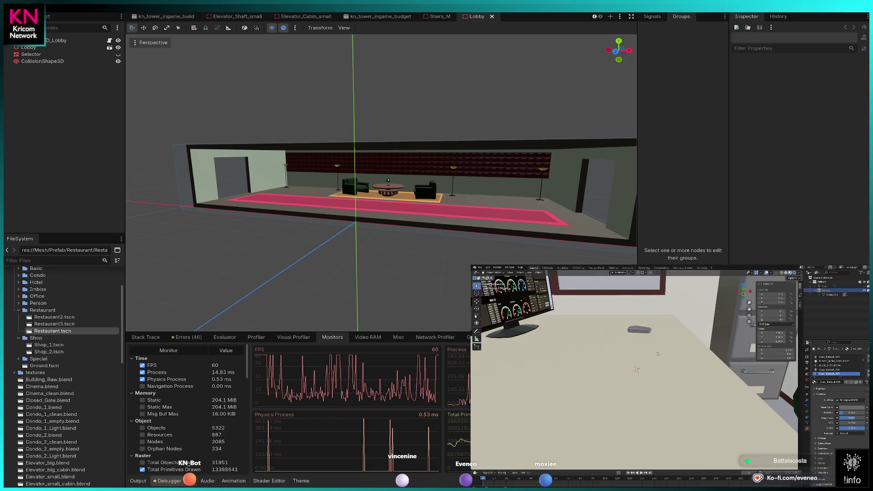
key(alt+h)
scroll(645, 359, up, 5)
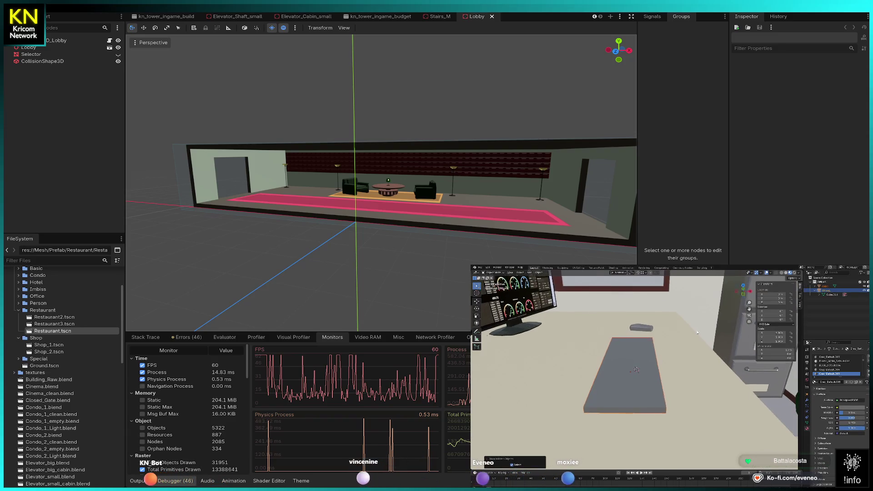
scroll(589, 354, down, 5)
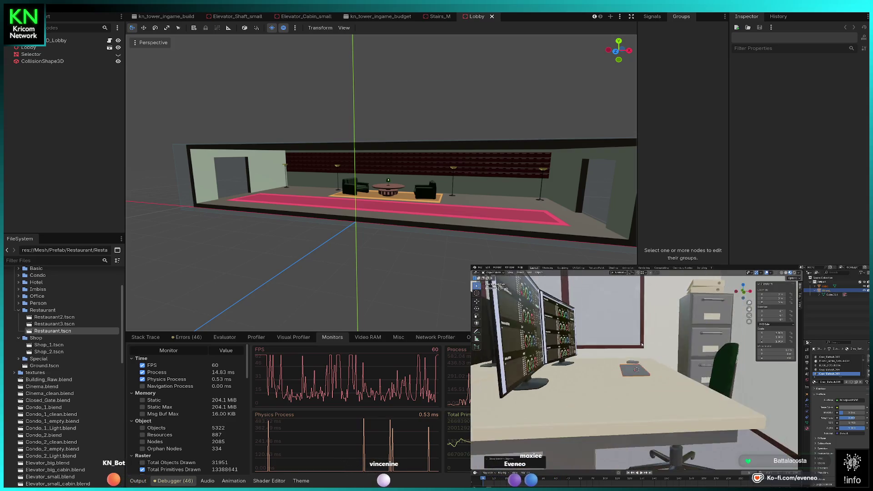
Move the keyboard slab onto the desk.
key(g)
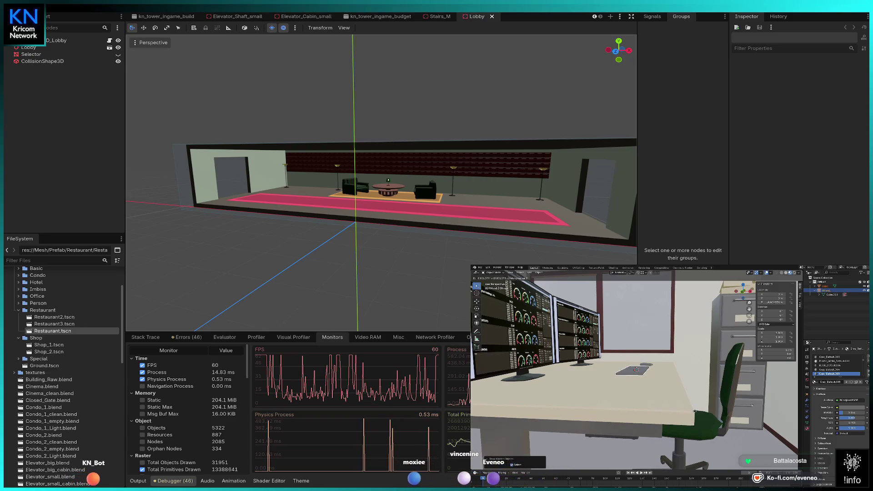
click(695, 423)
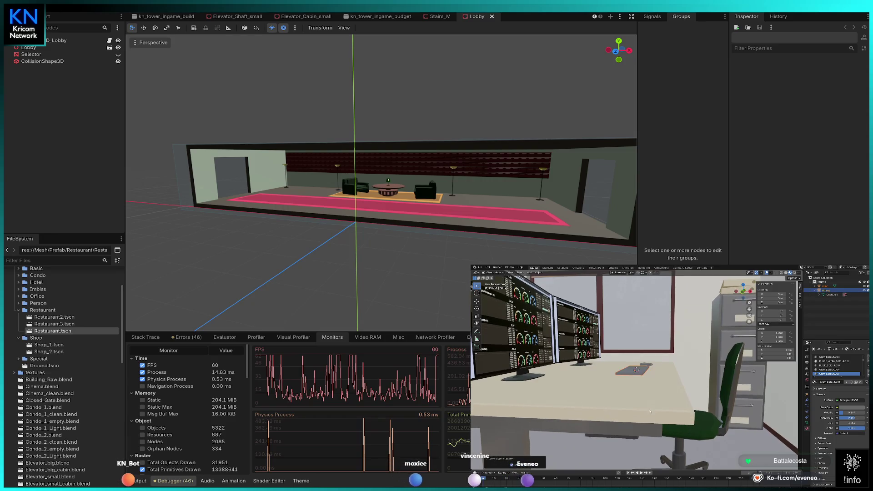
click(688, 401)
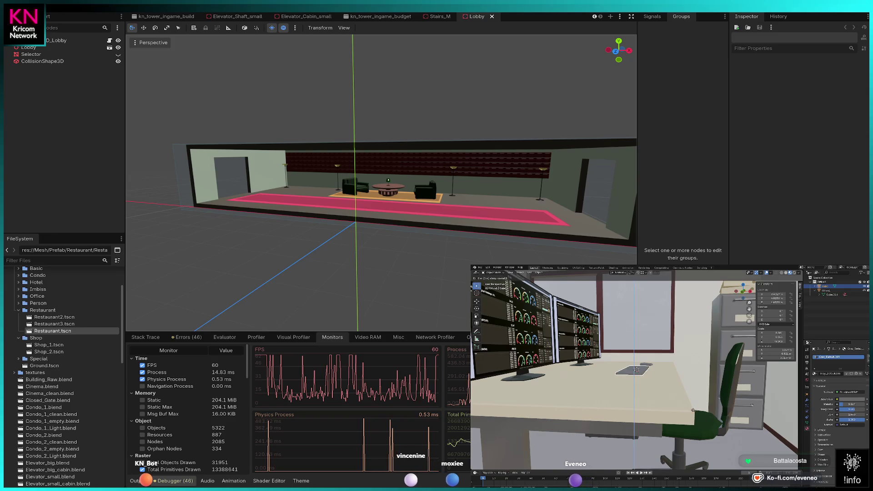
click(674, 381)
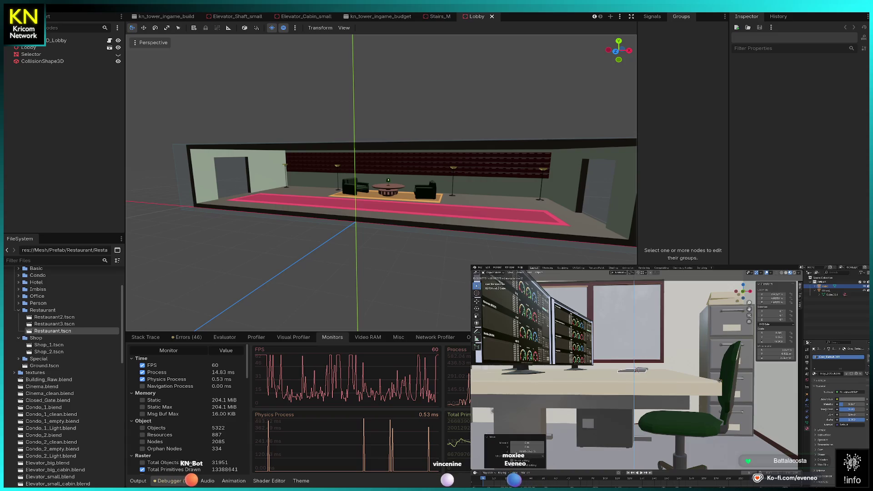
scroll(724, 373, up, 6)
scroll(732, 363, down, 5)
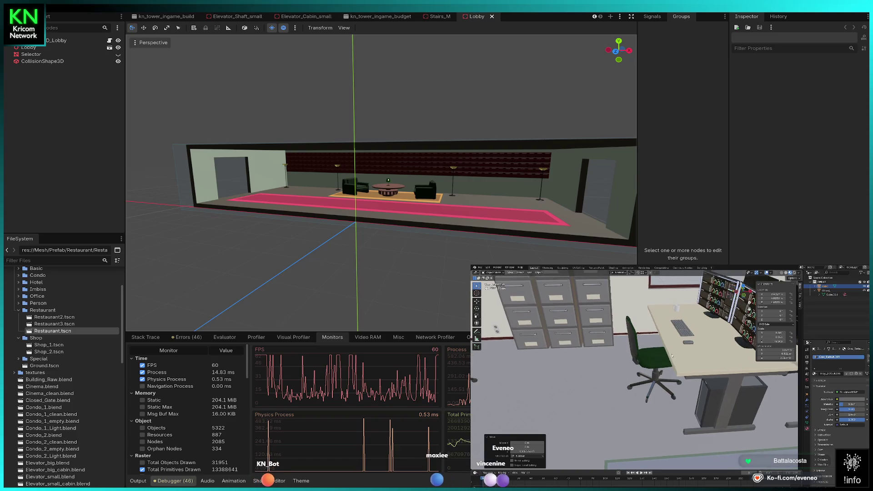
Slide the keyboard along X and rotate it about Z to sit square on the desk.
key(g)
key(x)
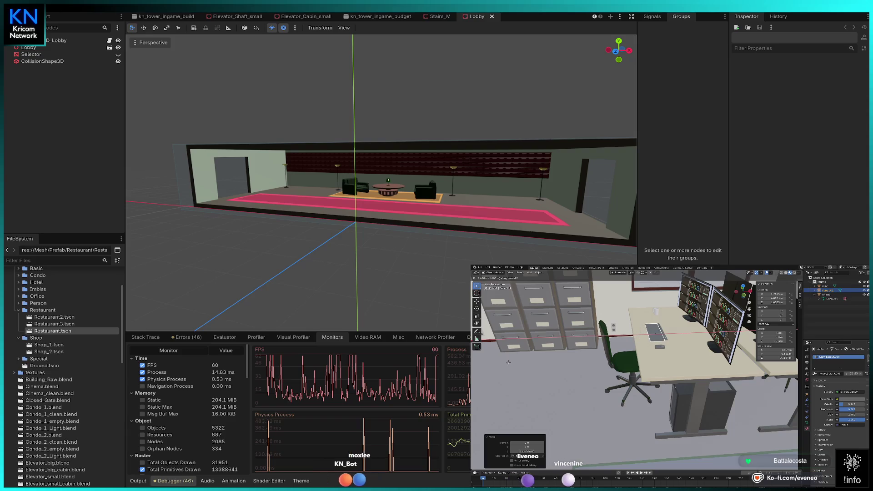
click(577, 384)
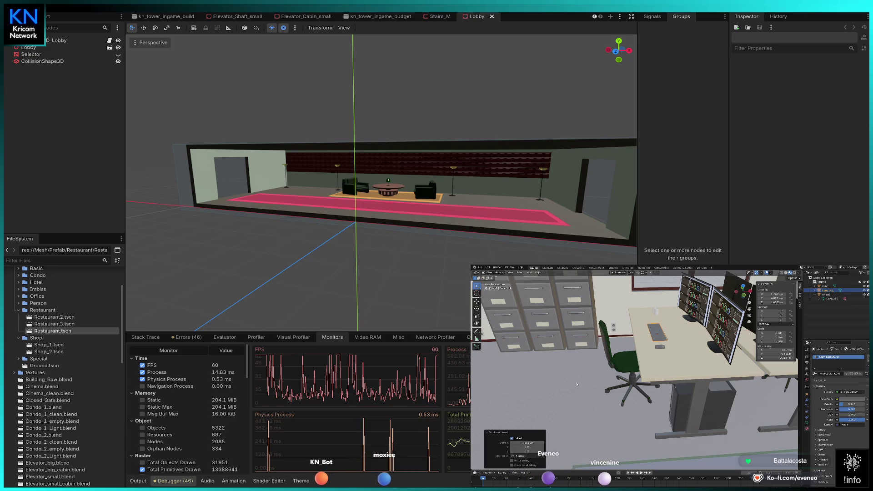
key(r)
key(z)
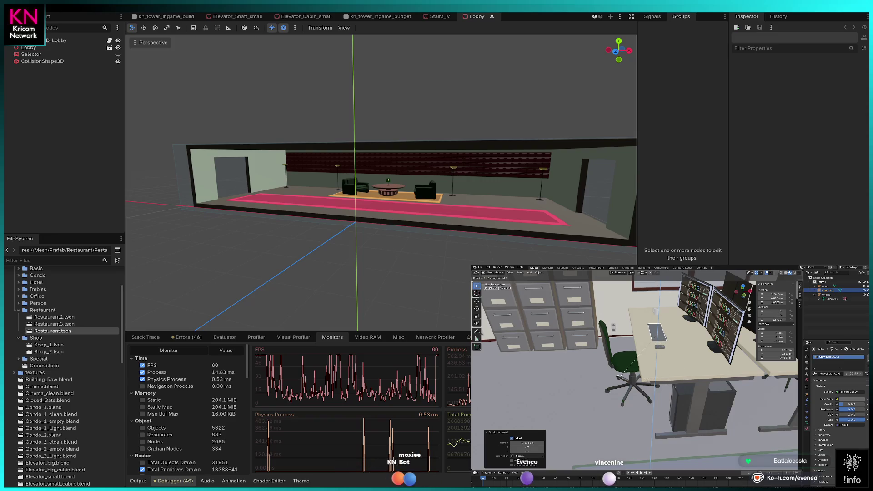
click(590, 374)
key(KP_Decimal)
scroll(589, 375, down, 10)
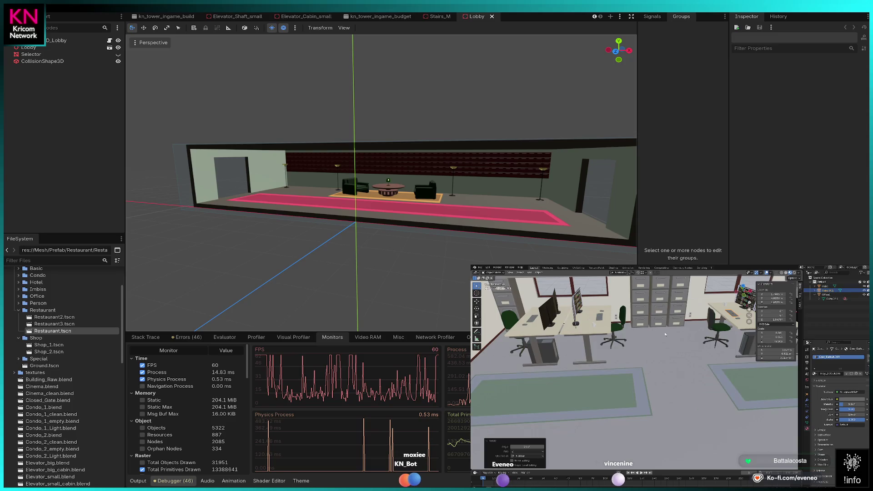
Move the linked copy along the X axis and frame the desk in view.
key(g)
key(x)
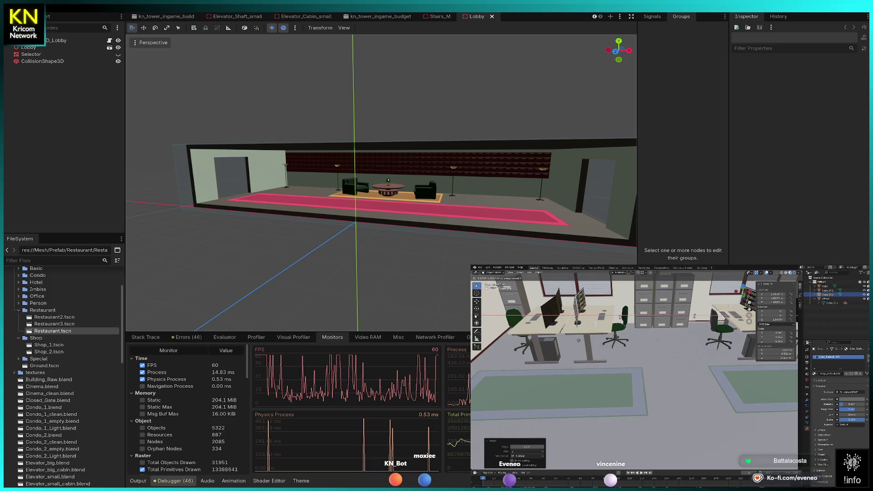
click(529, 337)
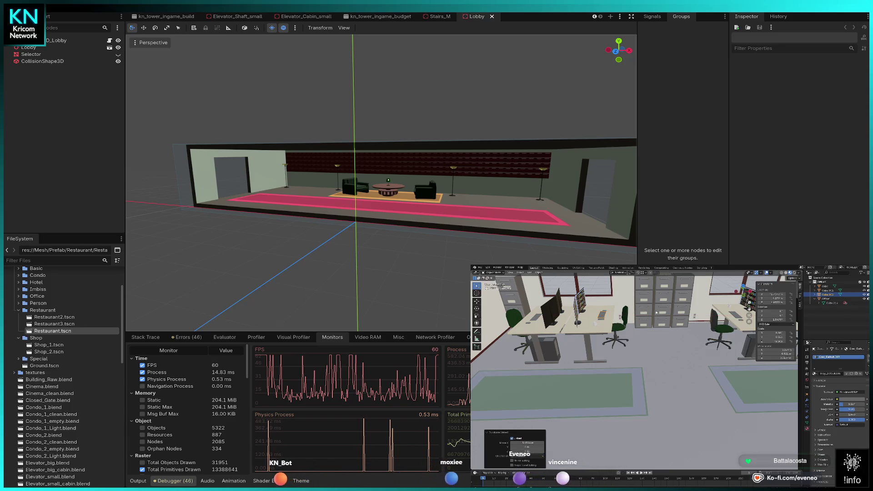
key(KP_Decimal)
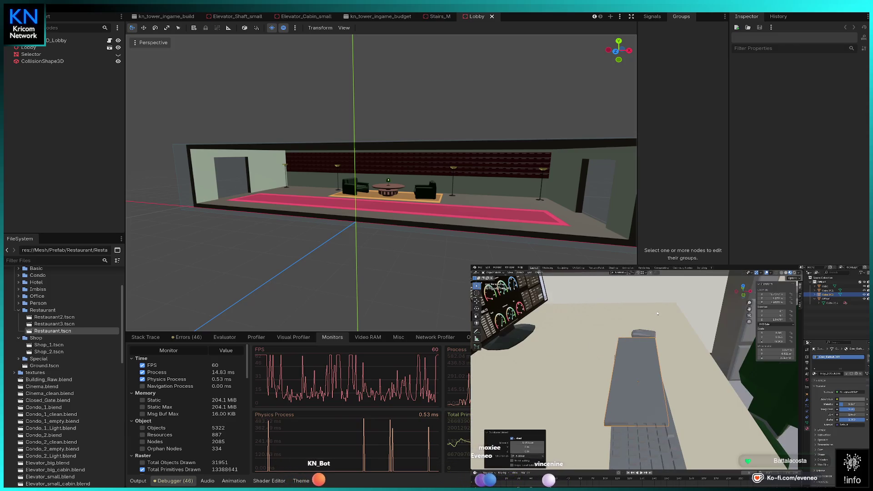
mouse_move(656, 312)
mouse_down()
mouse_move(643, 336)
mouse_move(615, 329)
mouse_up()
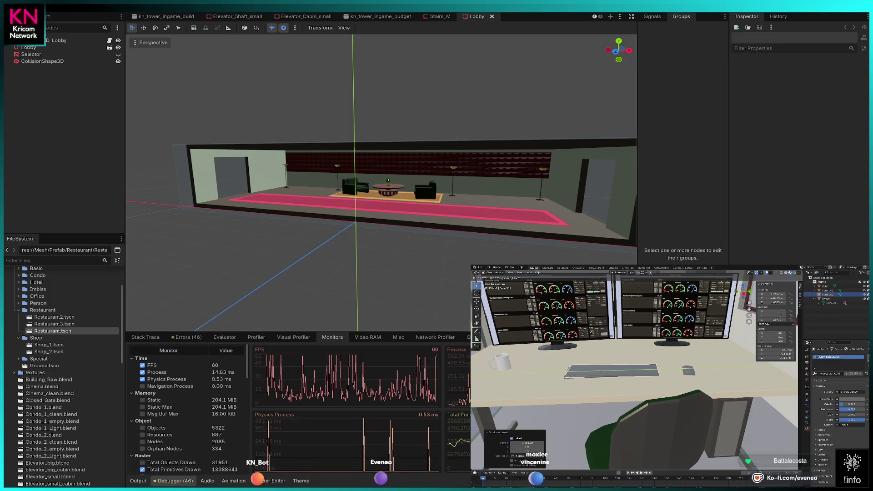
mouse_move(607, 332)
mouse_down()
mouse_move(578, 345)
mouse_move(659, 339)
mouse_up()
Shift the tablet along X and vertically to sit beside the keyboard.
key(g)
key(x)
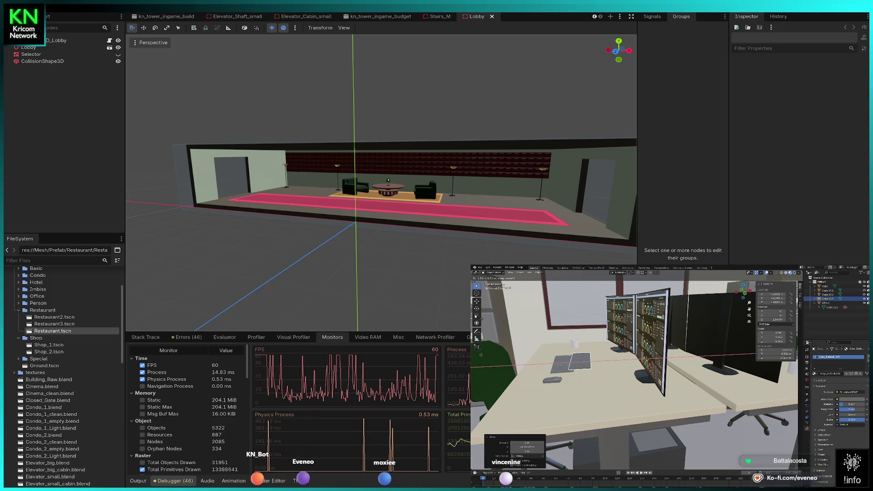
click(542, 364)
key(g)
key(z)
Rotate the tablet slightly, nudge it sideways, then enter Edit Mode on the Office mesh.
key(r)
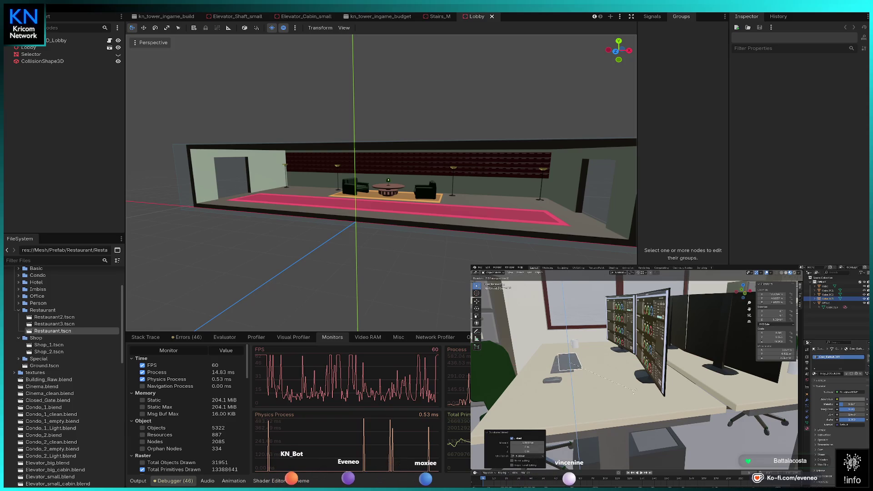
click(605, 388)
key(g)
key(x)
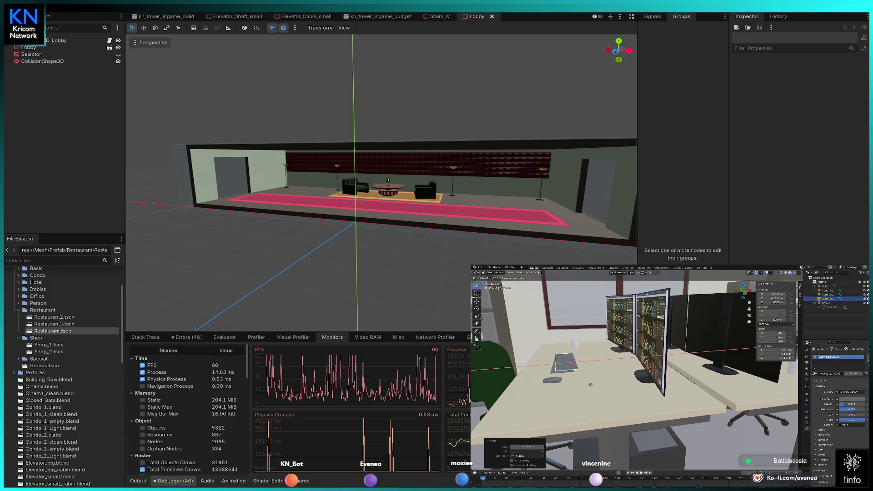
click(570, 372)
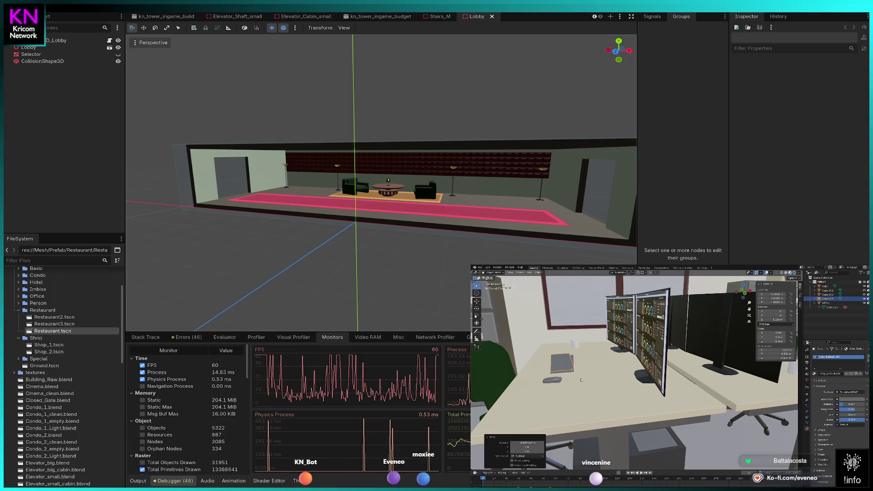
click(710, 345)
key(Tab)
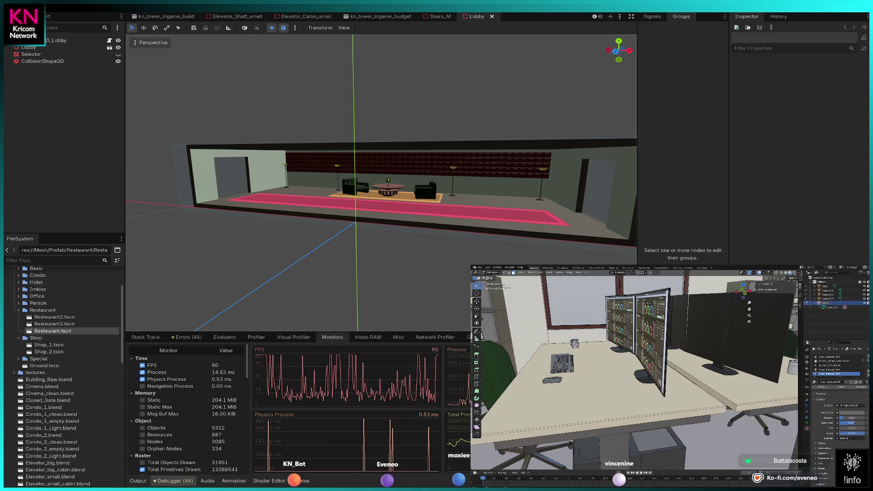
Select the keyboard's linked geometry in the Office mesh, grow the selection, and turn on see-through view.
click(568, 370)
key(l)
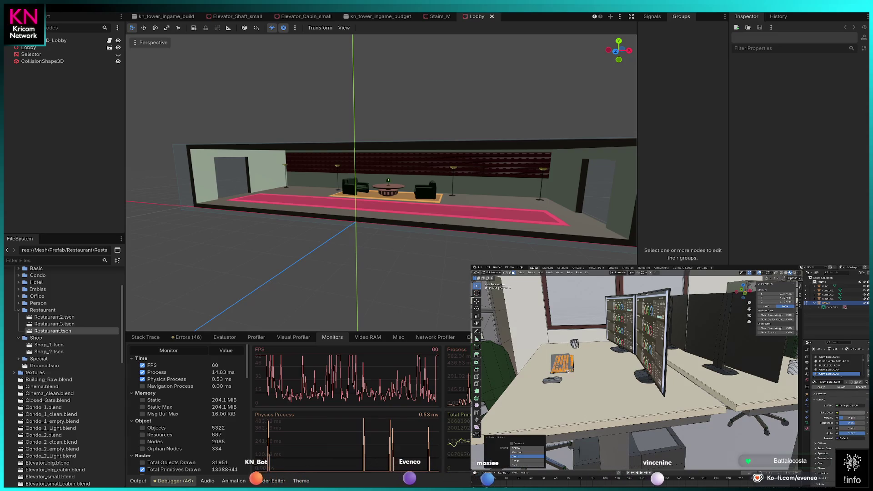
key(KP_Decimal)
scroll(578, 370, down, 2)
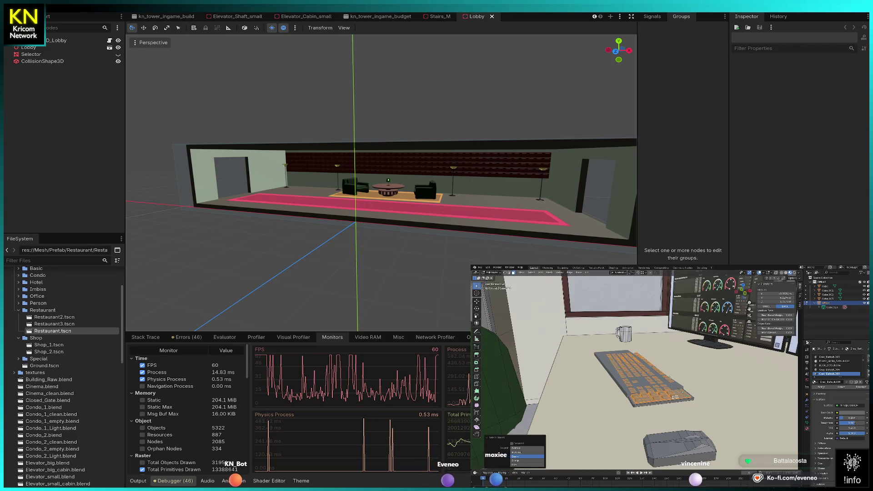
key(ctrl+KP_Add)
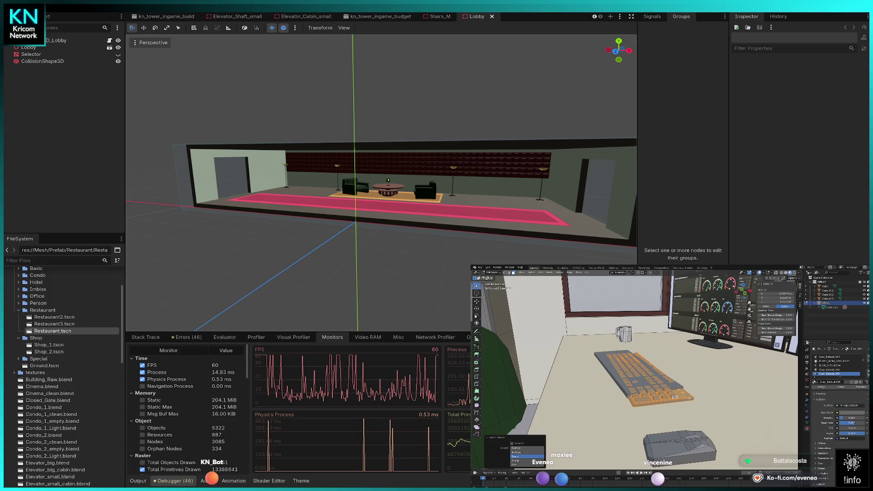
key(shift+z)
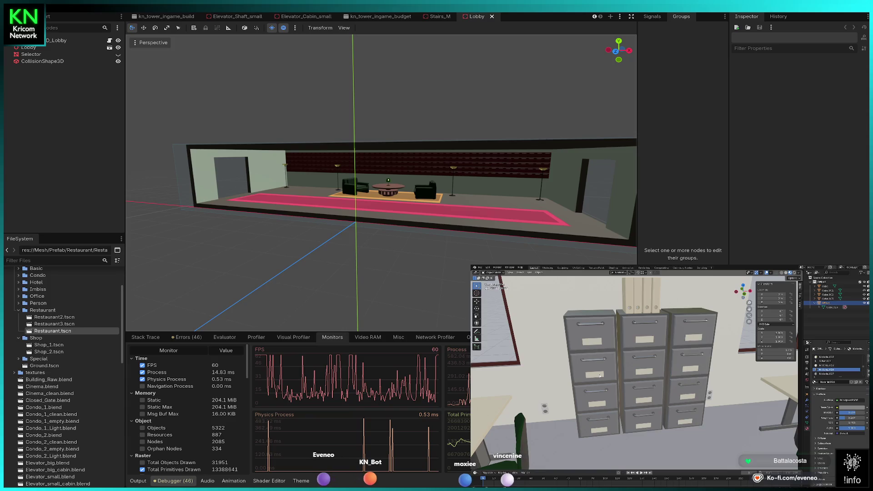
Separate the selected filing cabinet into its own object and isolate it in local view.
key(p)
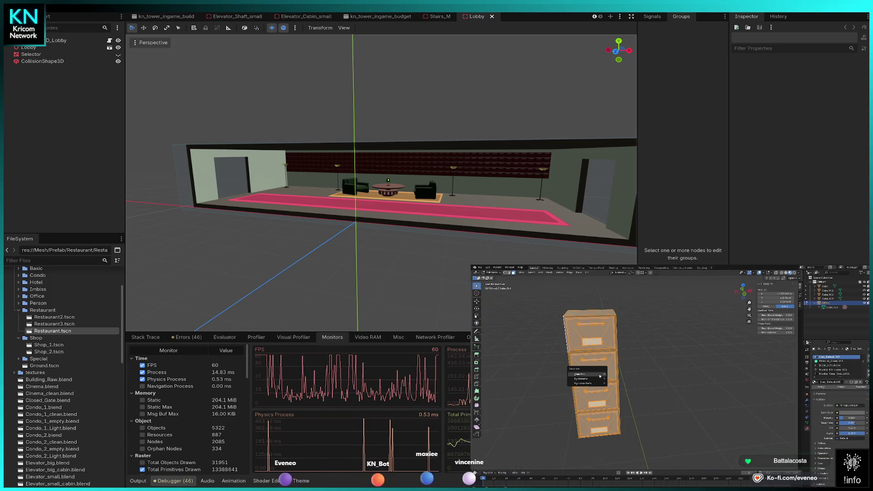
click(600, 377)
key(Tab)
key(KP_Divide)
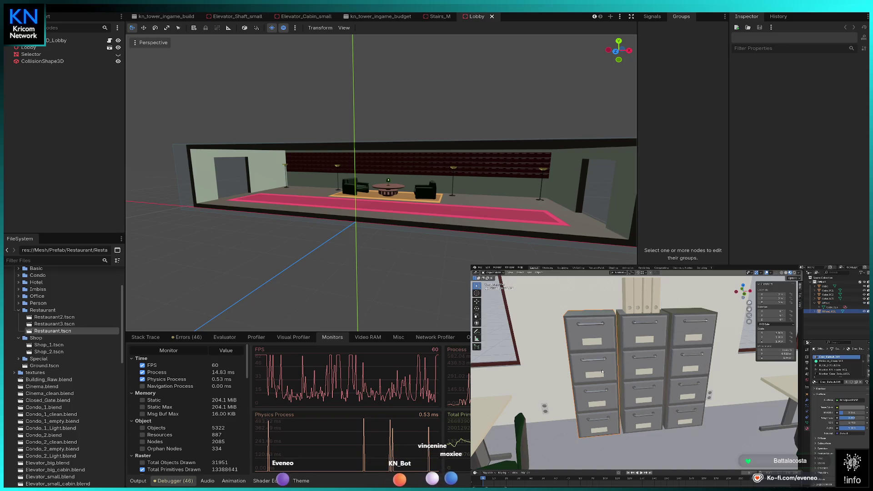
key(KP_Divide)
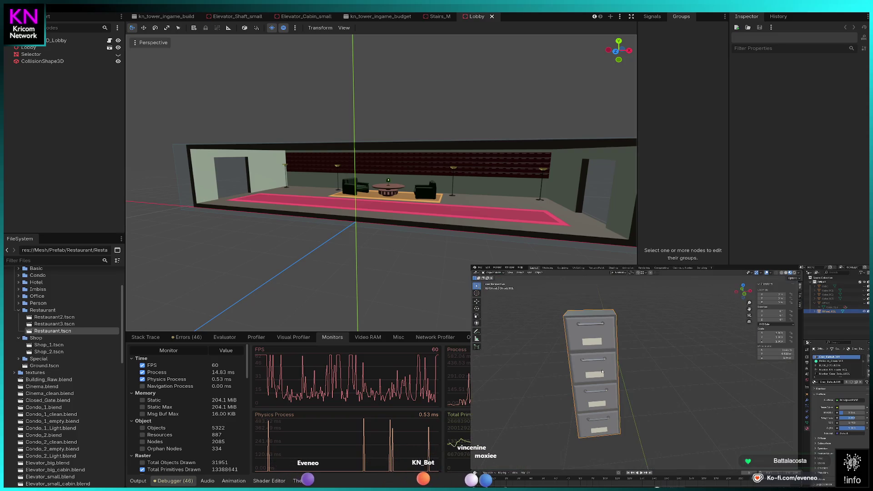
key(Tab)
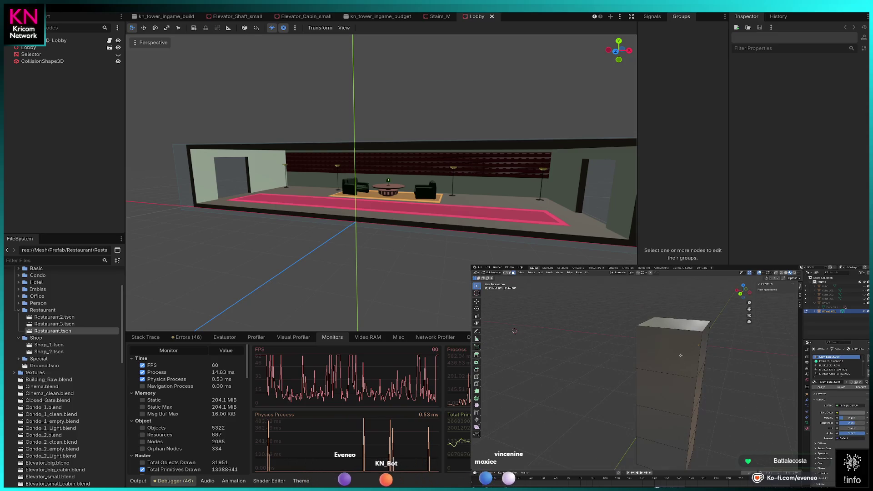
Delete the cabinet's front faces to open the drawer compartments.
click(681, 355)
shift+click(647, 389)
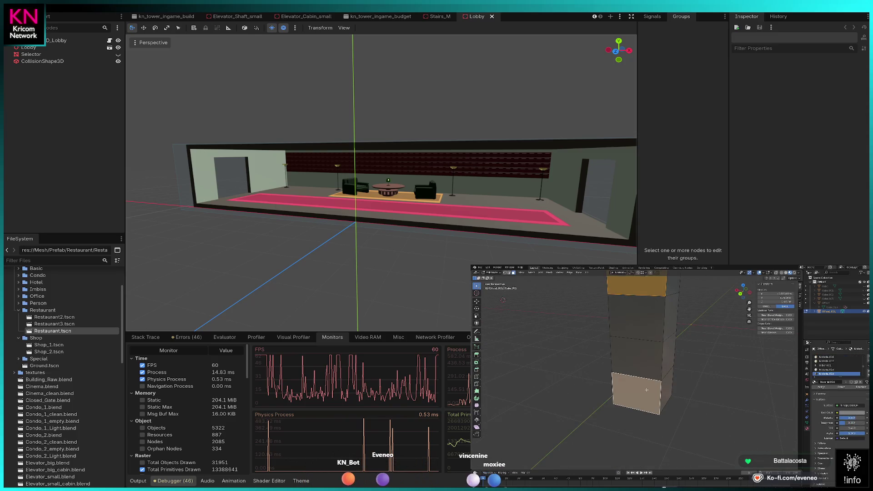
key(Delete)
click(639, 362)
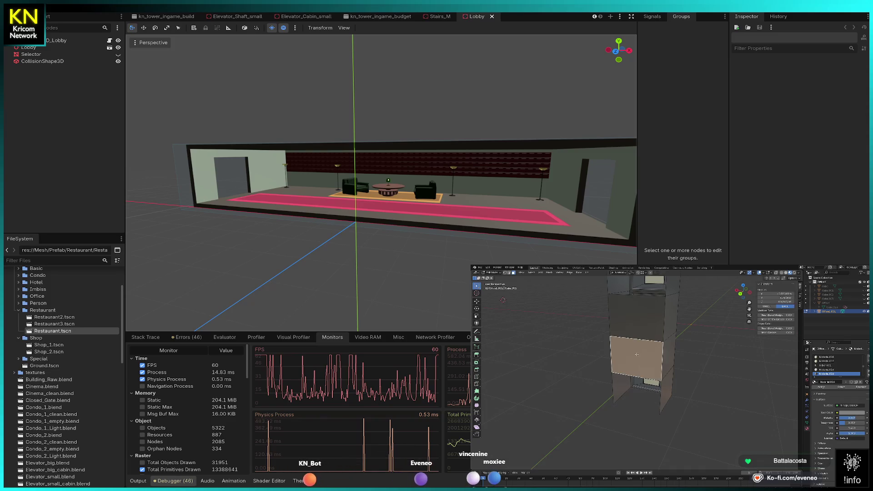
key(shift+d)
key(Delete)
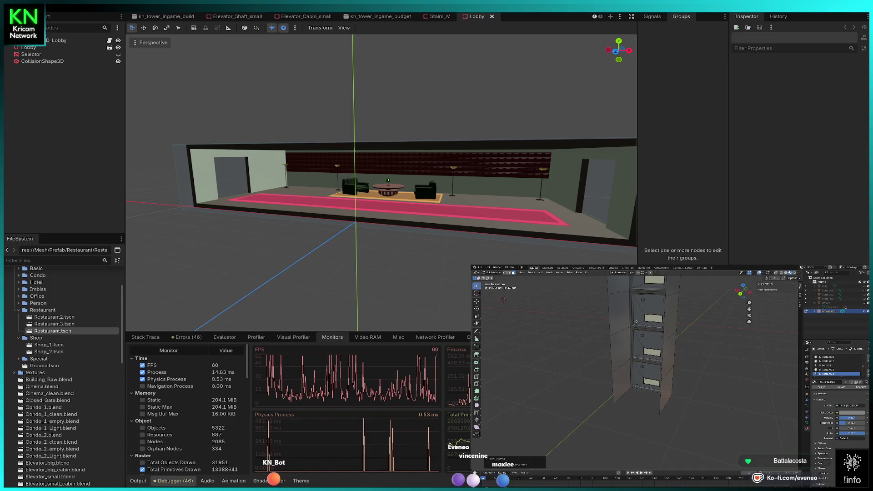
drag(591, 319, 655, 334)
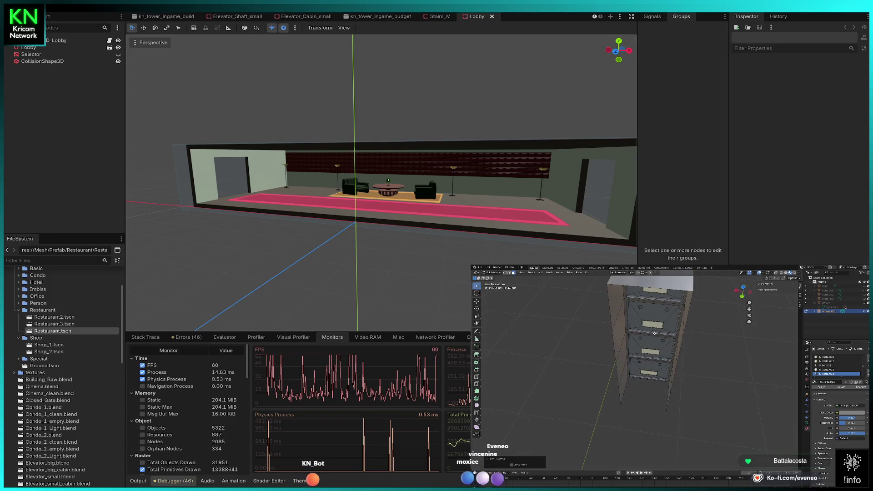
scroll(654, 333, up, 5)
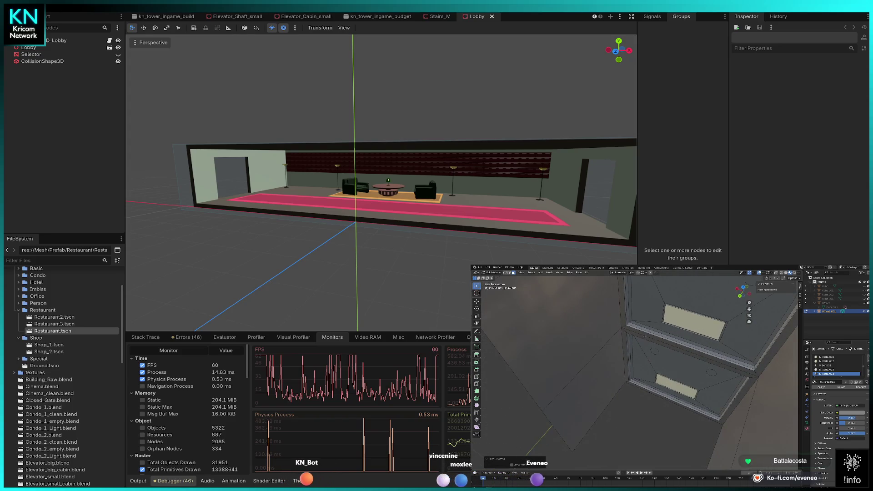
key(ctrl+z)
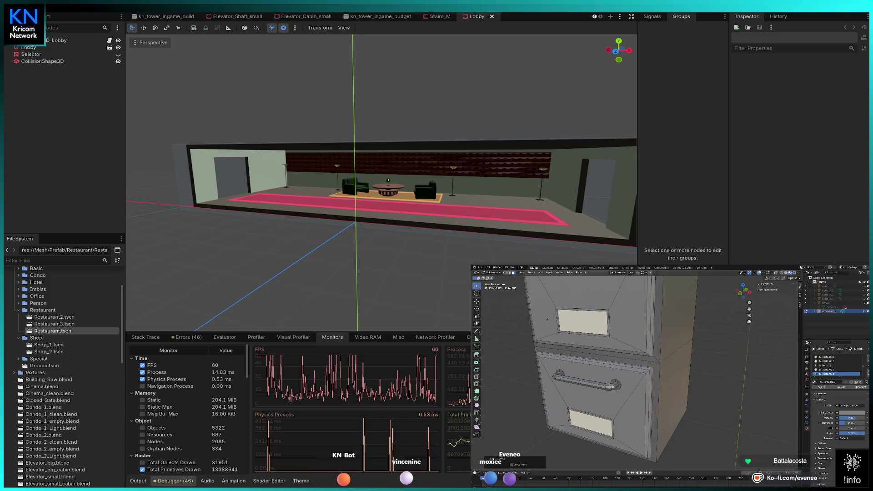
scroll(547, 318, up, 5)
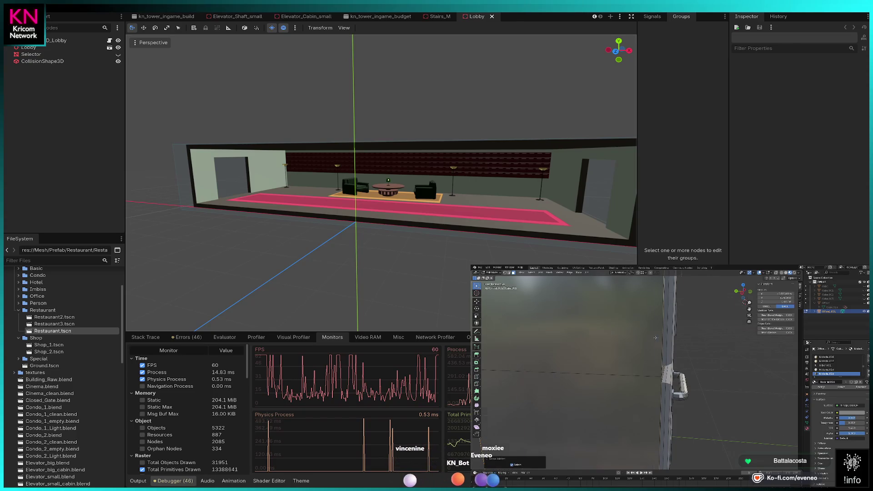
scroll(605, 315, down, 5)
Unhide the office, then isolate a filing cabinet and start editing its mesh.
key(Tab)
key(alt+h)
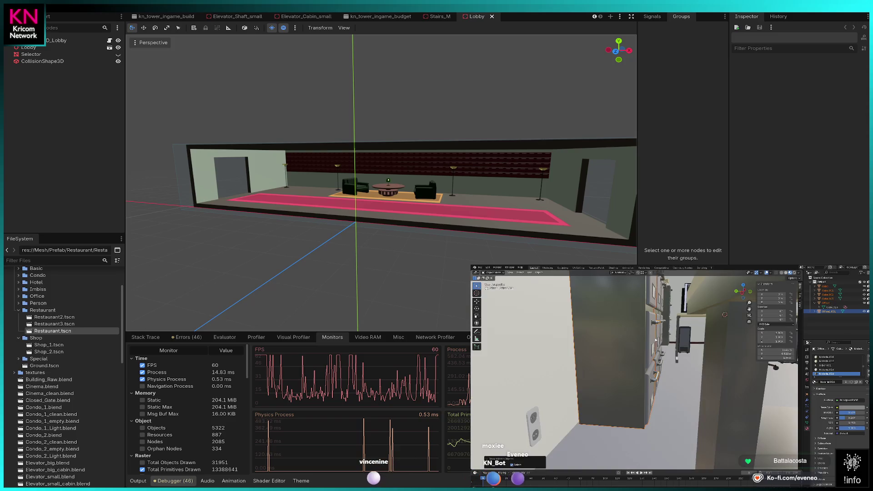
scroll(655, 340, down, 5)
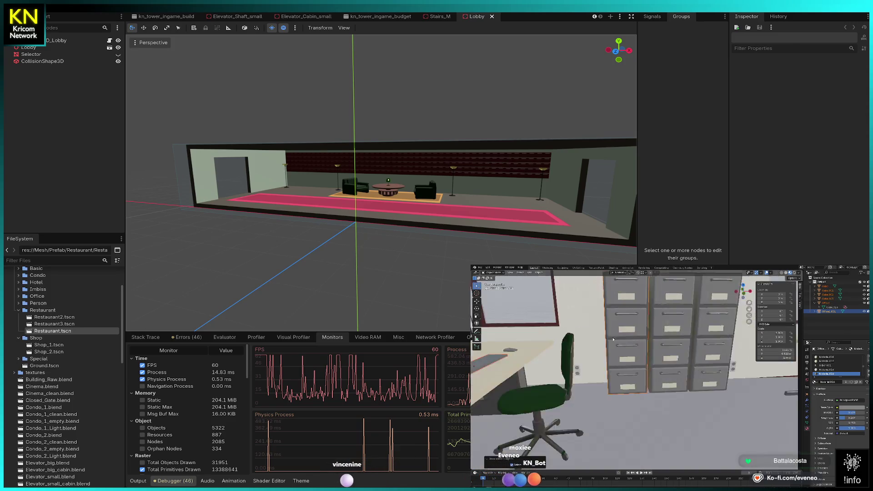
drag(598, 339, 611, 339)
click(628, 405)
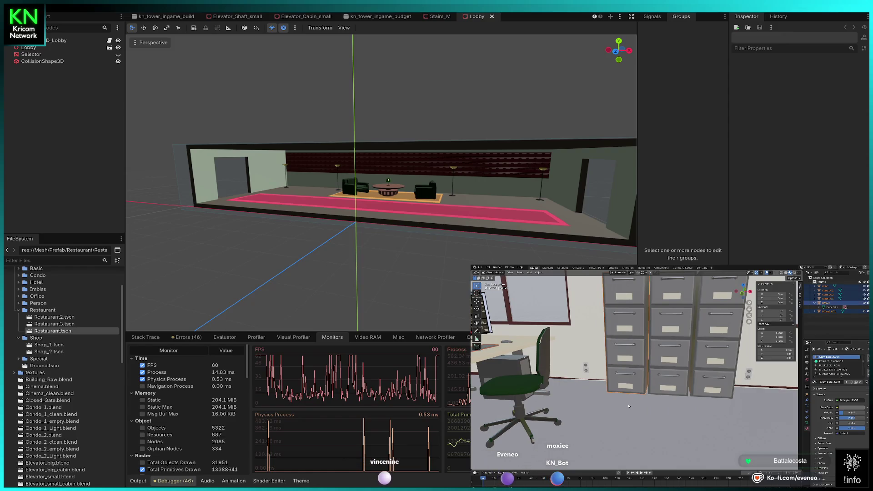
key(KP_Divide)
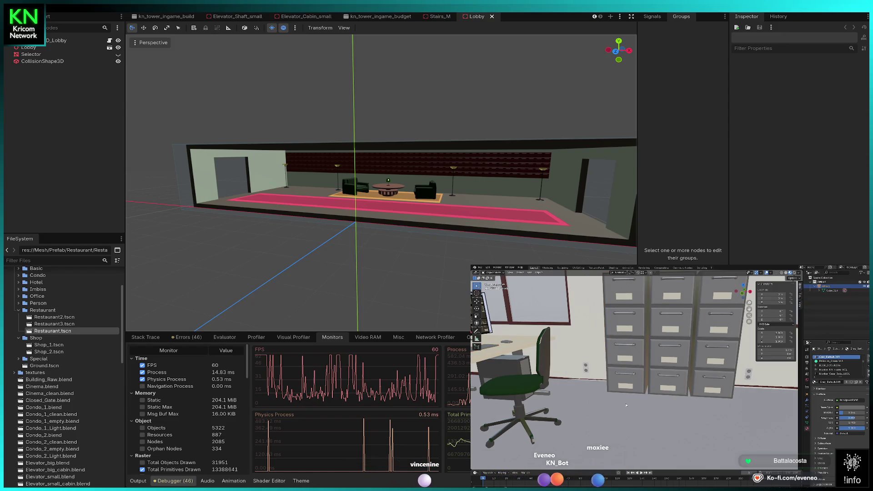
key(KP_Divide)
key(Tab)
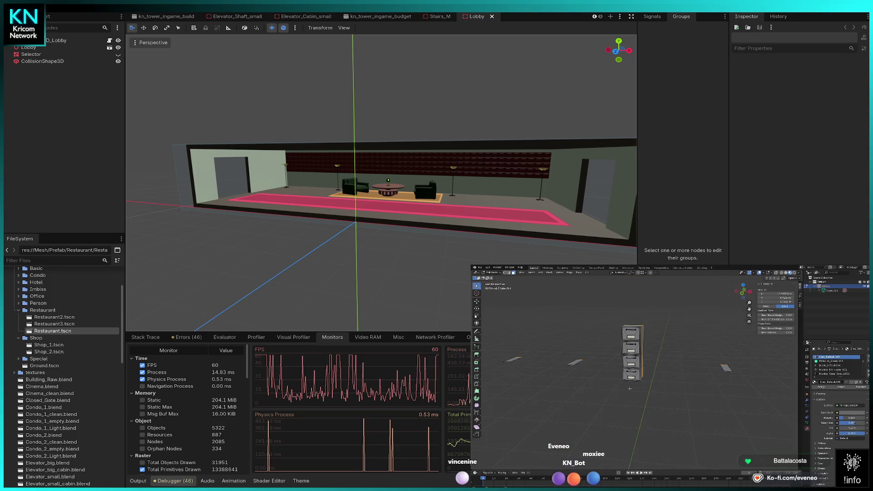
Leave local view, merge the cabinet's vertices by distance, and exit Edit Mode.
key(KP_Divide)
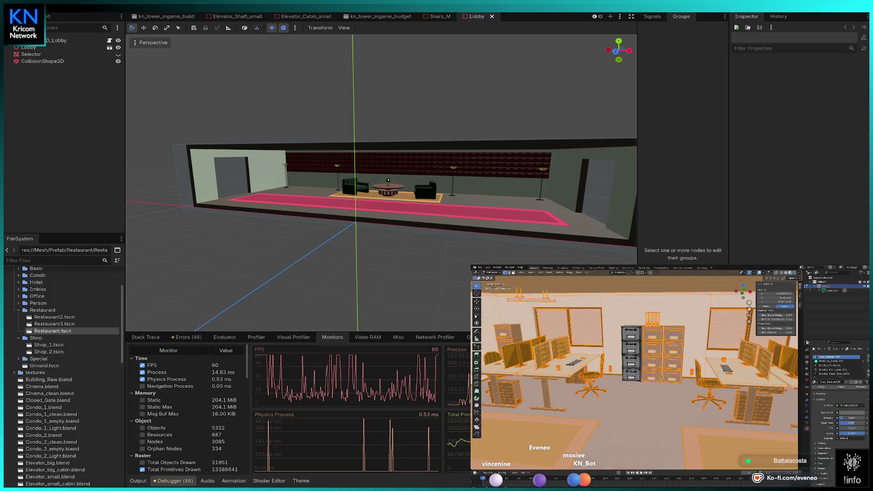
key(m)
key(b)
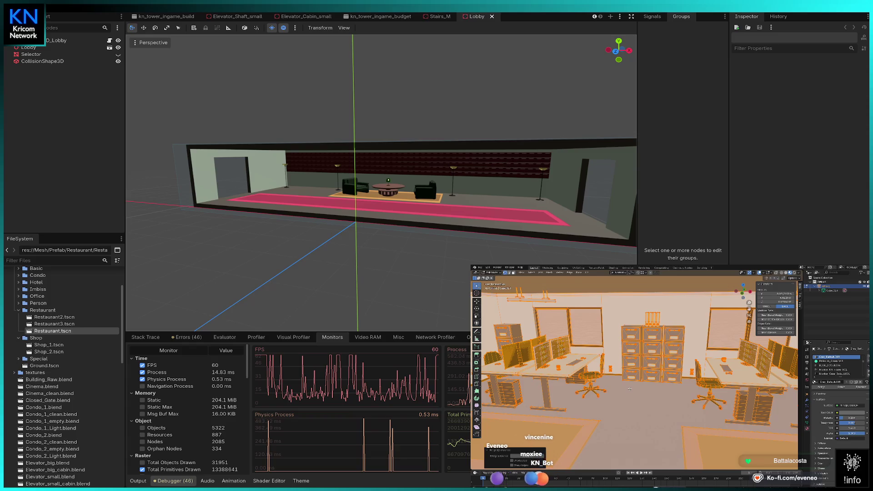
key(Tab)
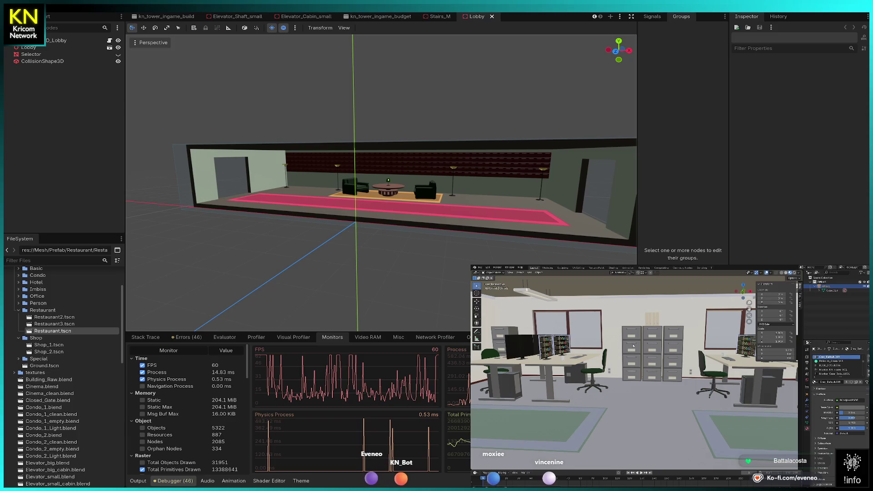
Select the desk's computer mouse geometry as linked and show it alone in local view.
drag(653, 342, 609, 343)
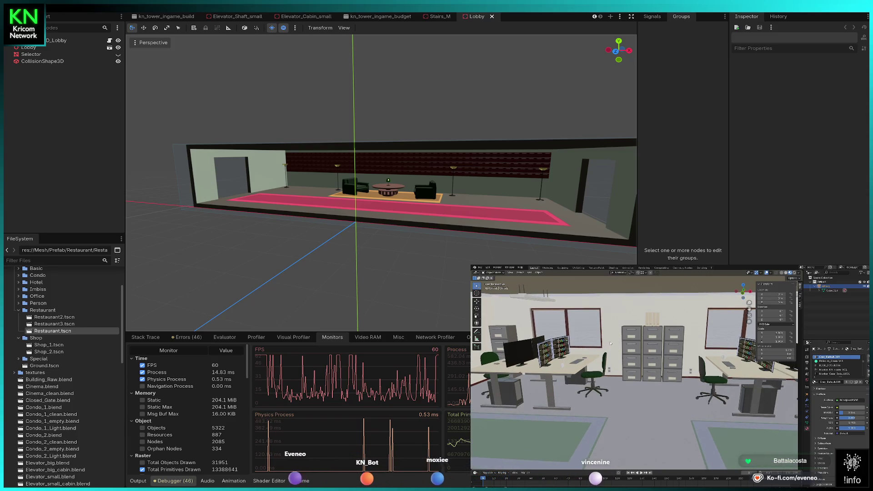
mouse_move(644, 356)
mouse_down()
mouse_move(553, 353)
mouse_move(634, 332)
mouse_up()
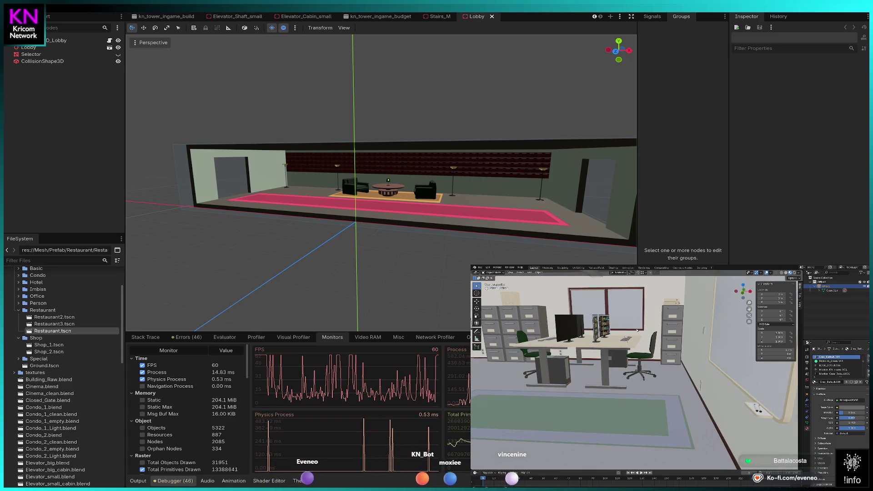
scroll(635, 335, up, 4)
scroll(628, 341, up, 2)
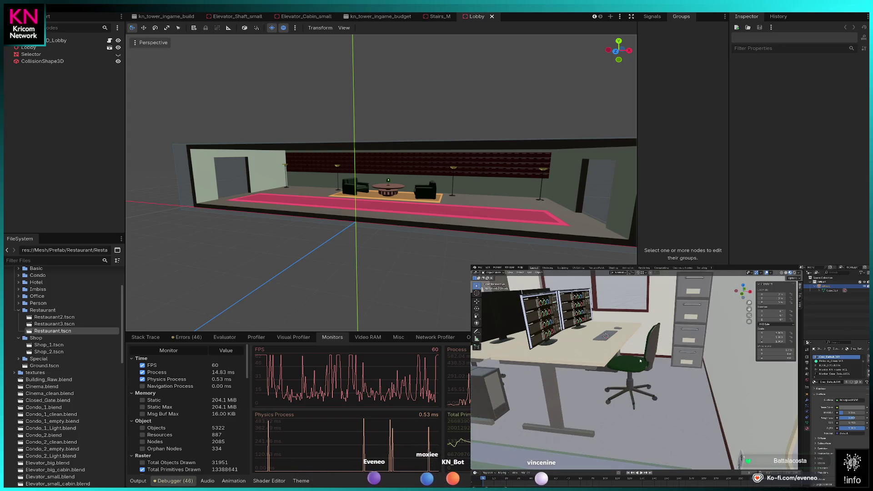
key(Tab)
key(alt+a)
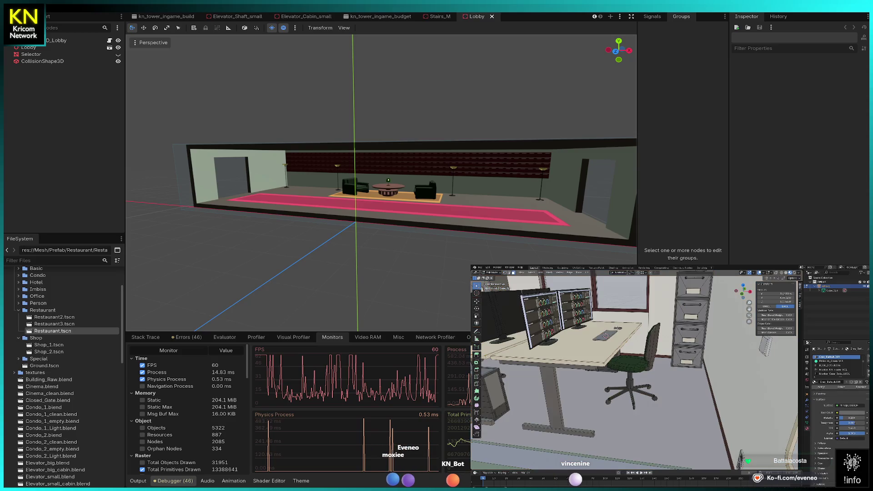
key(l)
scroll(624, 331, up, 5)
key(slash)
mouse_move(624, 331)
mouse_down()
mouse_move(642, 362)
mouse_move(688, 358)
mouse_up()
key(alt+a)
Toggle selection of all mouse geometry while viewing the mouse from above.
key(a)
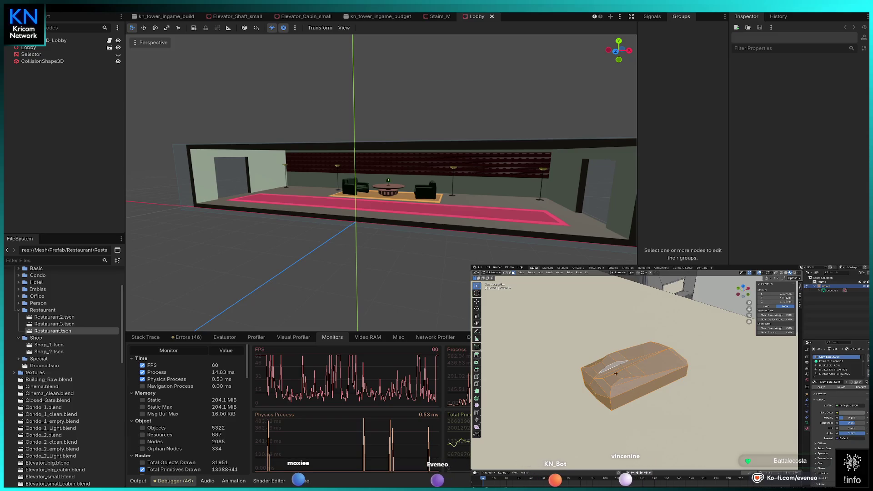
key(alt+a)
drag(626, 379, 638, 376)
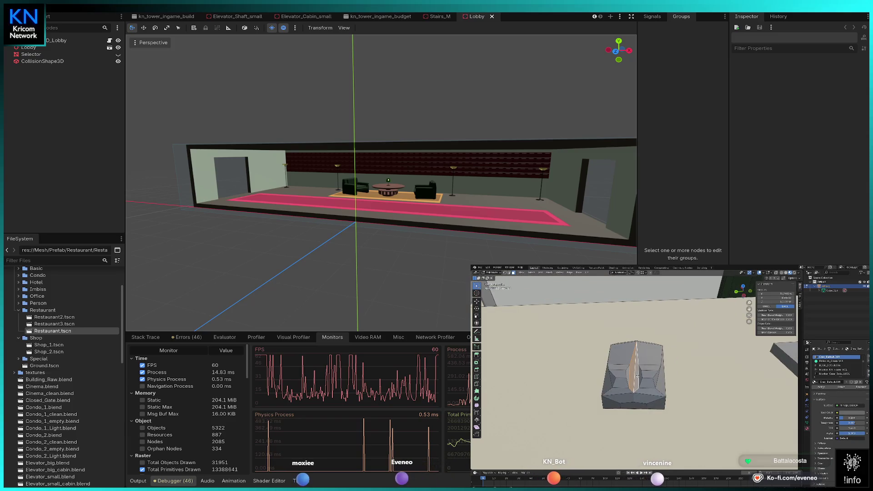
key(a)
key(a)
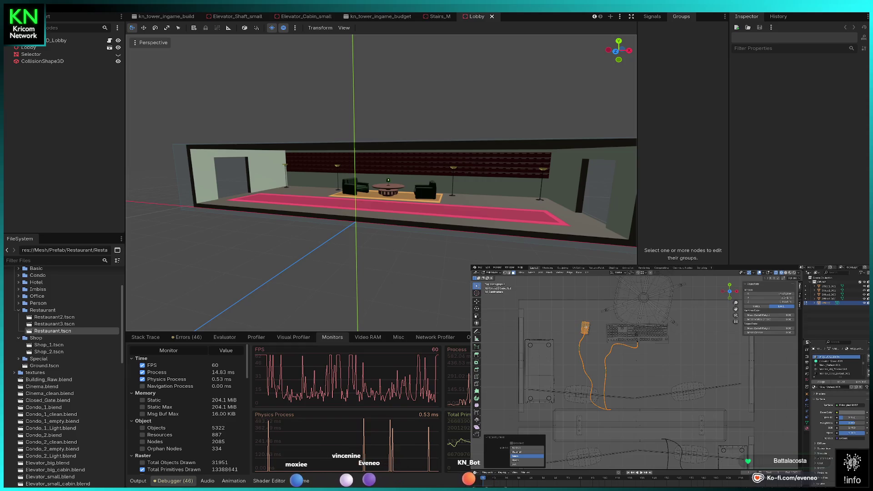
Select the keyboard along with the cable and mouse in top view and call up the Delete menu.
shift+click(634, 336)
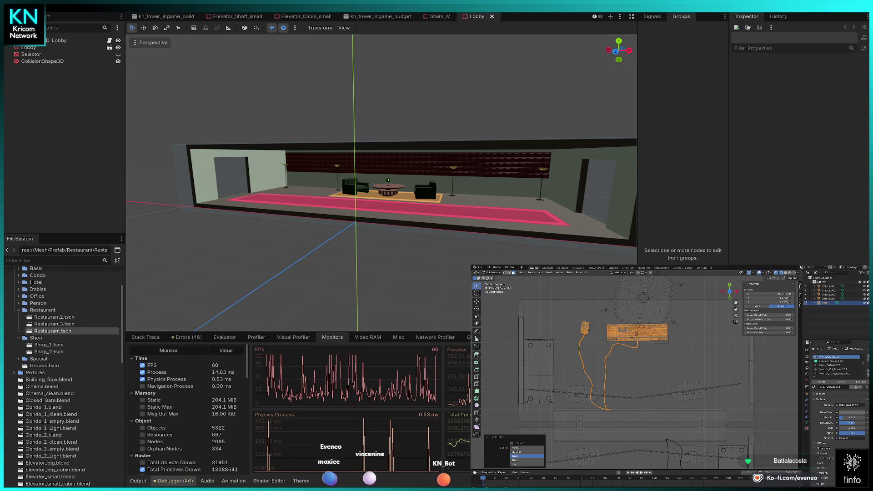
shift+click(608, 342)
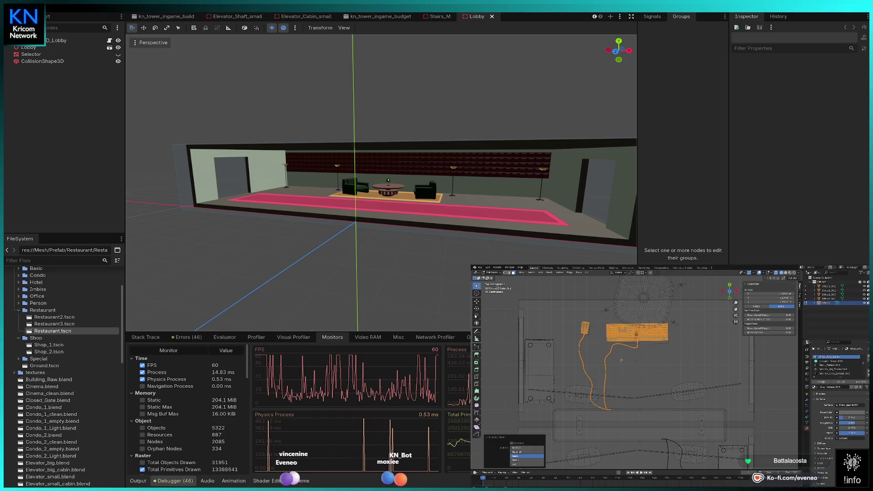
key(ctrl+KP_7)
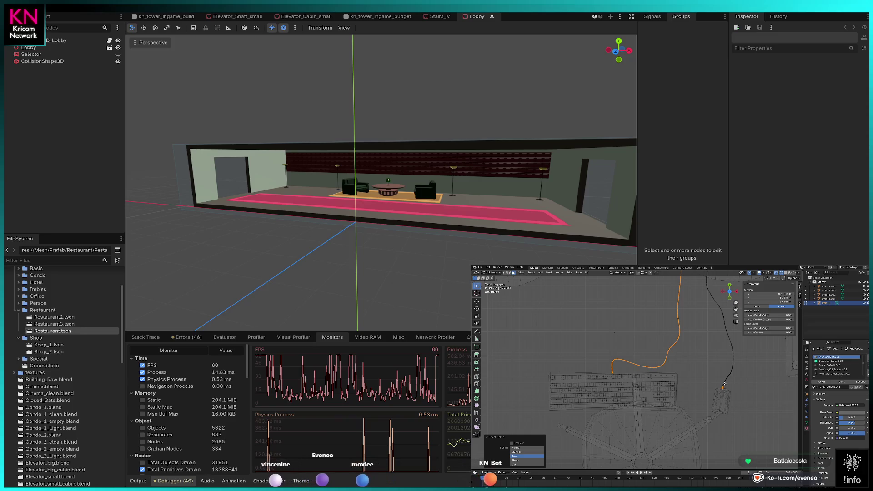
shift+click(676, 373)
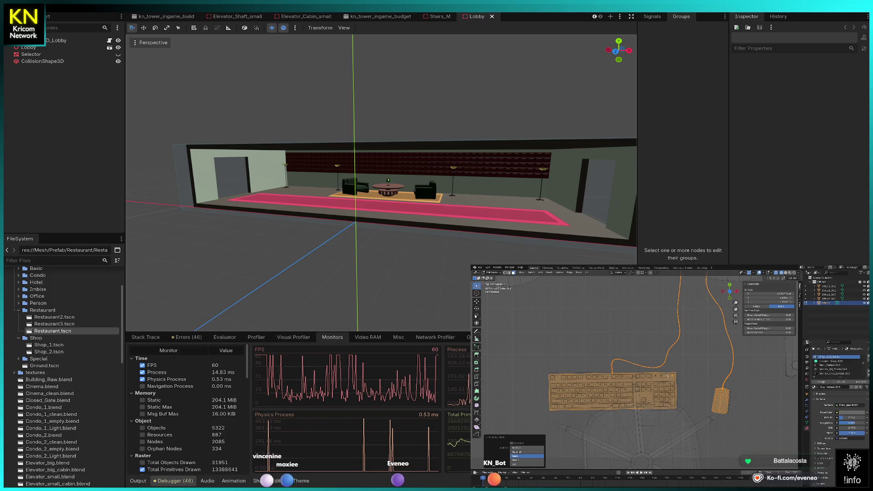
shift+click(648, 376)
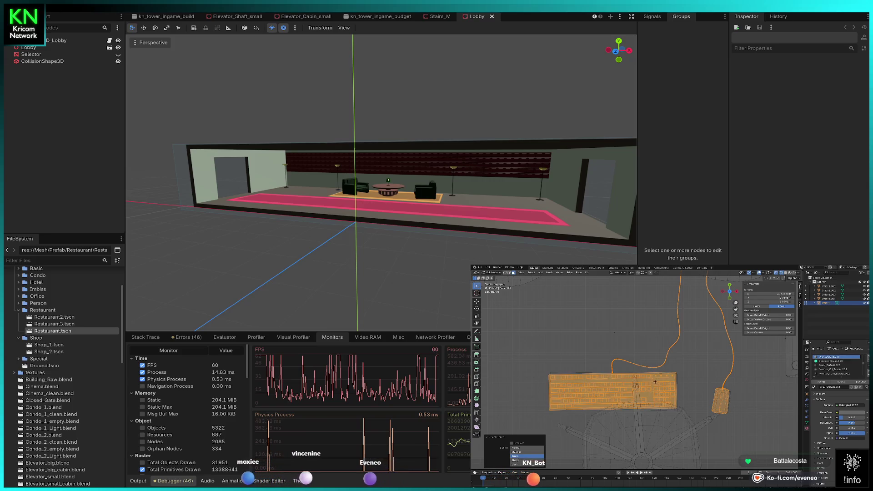
scroll(660, 377, down, 3)
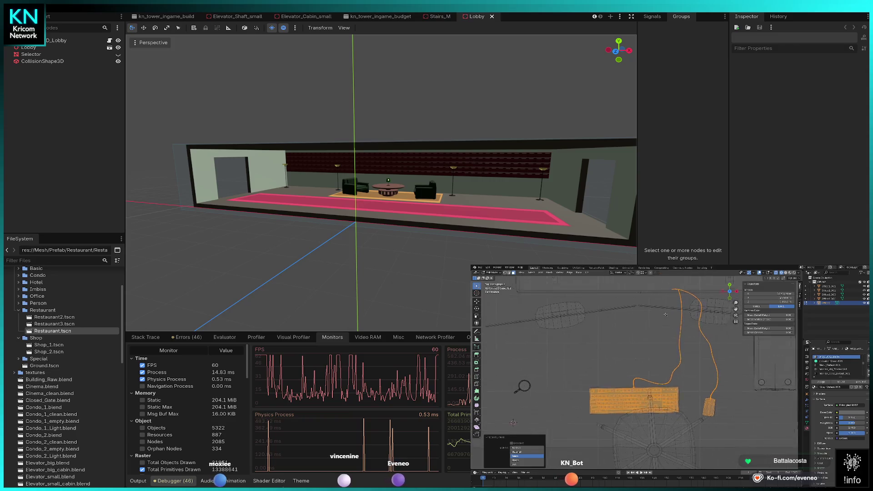
drag(672, 317, 632, 348)
key(x)
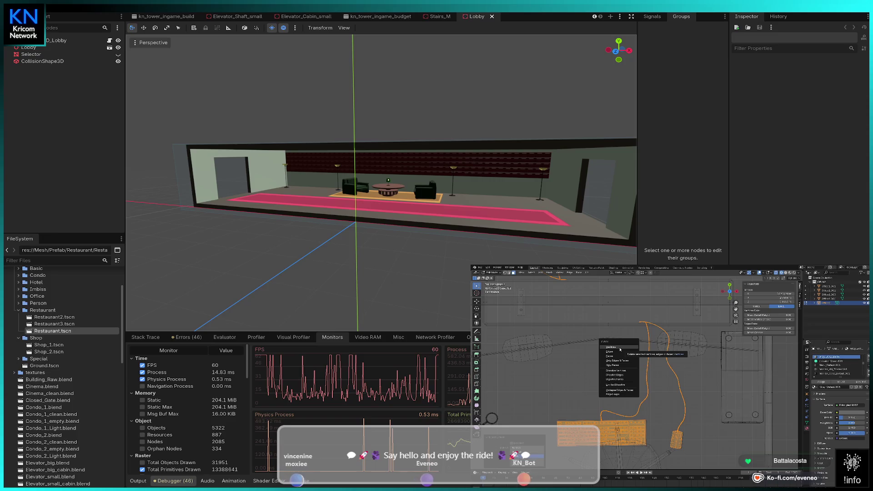
Delete the keyboard, cable and mouse vertices and view the office through the camera.
click(620, 348)
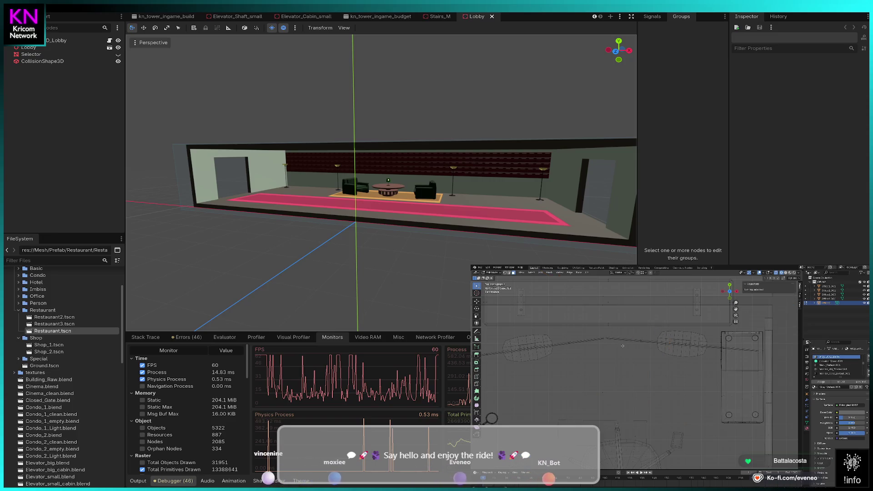
key(Tab)
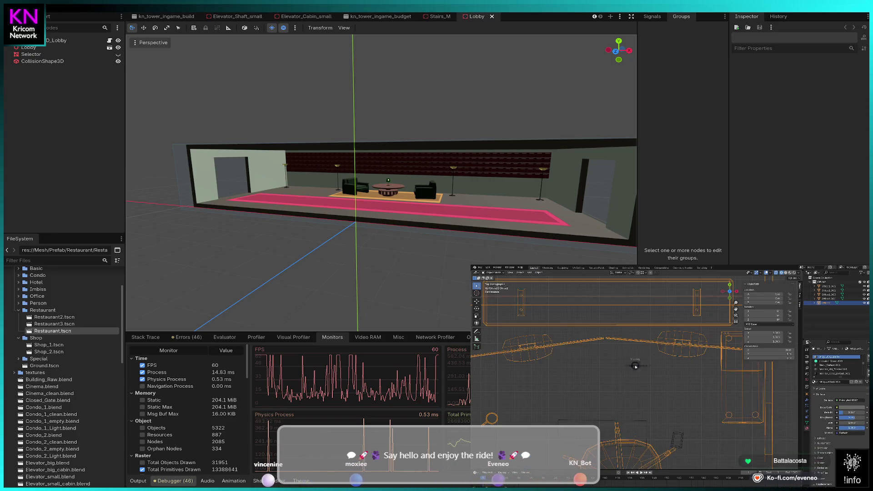
key(KP_0)
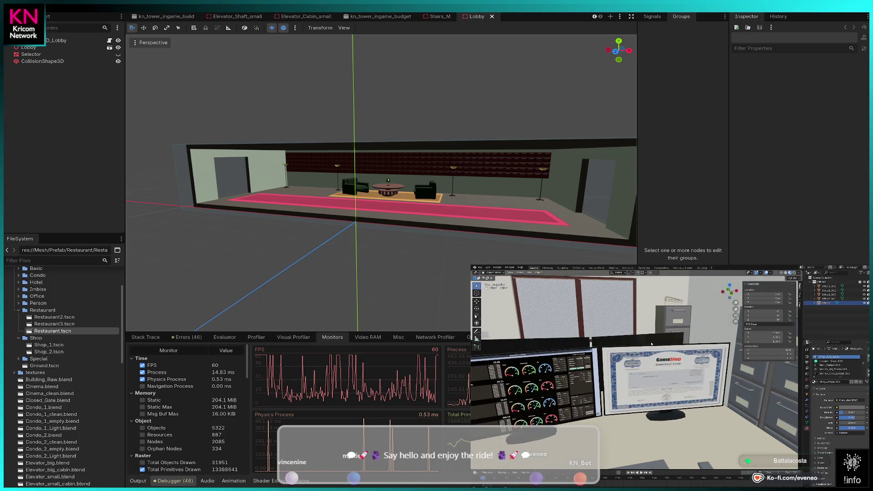
scroll(652, 344, down, 5)
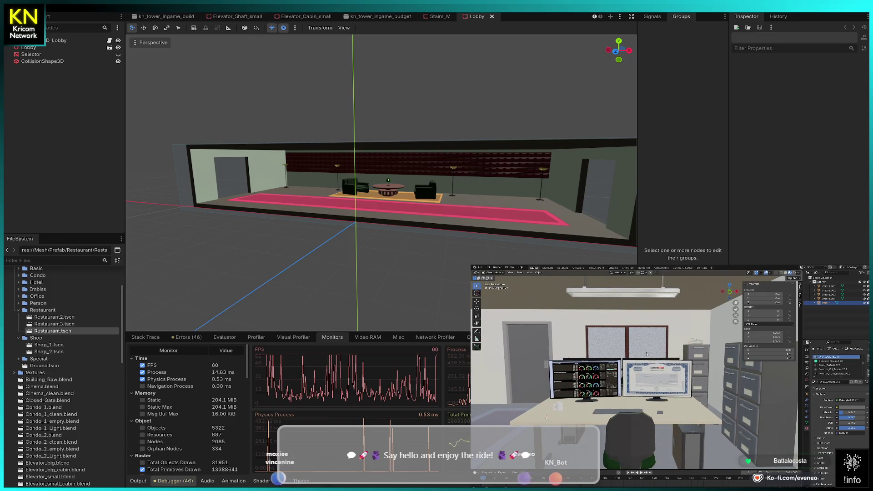
scroll(647, 354, down, 5)
scroll(642, 359, down, 2)
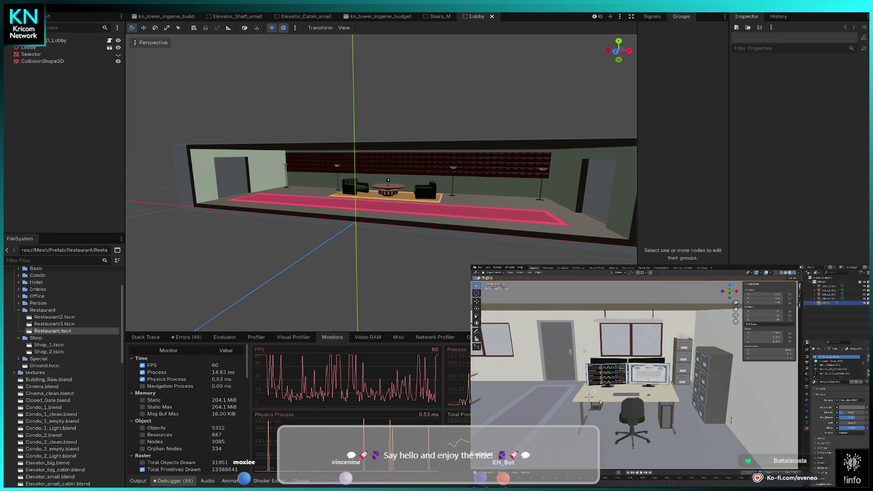
Enter Edit Mode, frame the next desk cluster, and select a vertex on it.
key(Tab)
key(KP_Decimal)
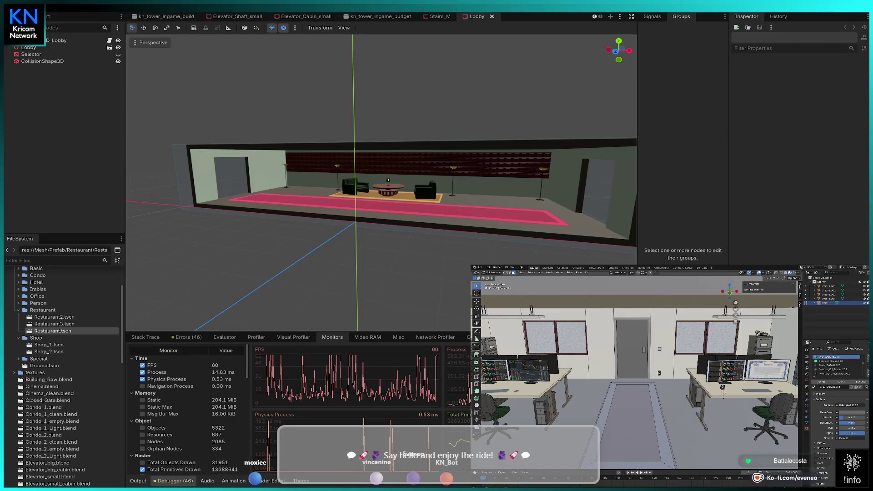
click(723, 390)
mouse_move(698, 390)
mouse_down()
mouse_move(625, 361)
mouse_move(725, 449)
mouse_up()
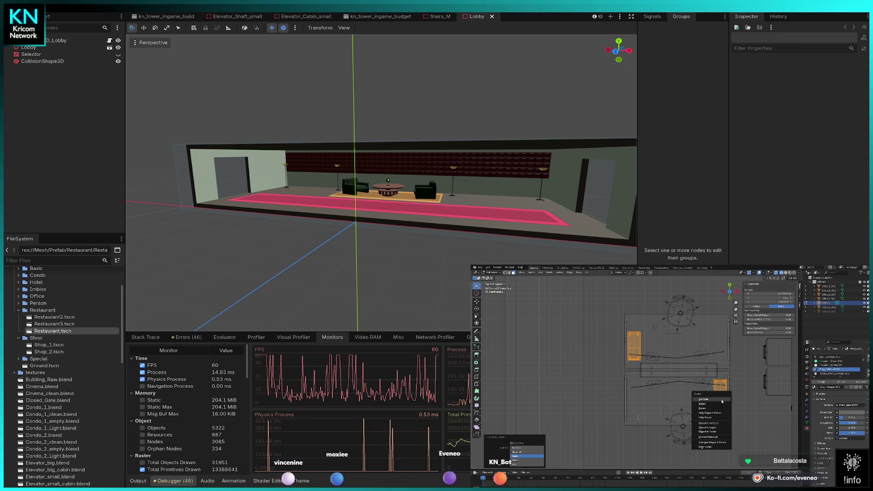
Make a rotated linked duplicate of the small desk object and set its origin to geometry.
click(713, 389)
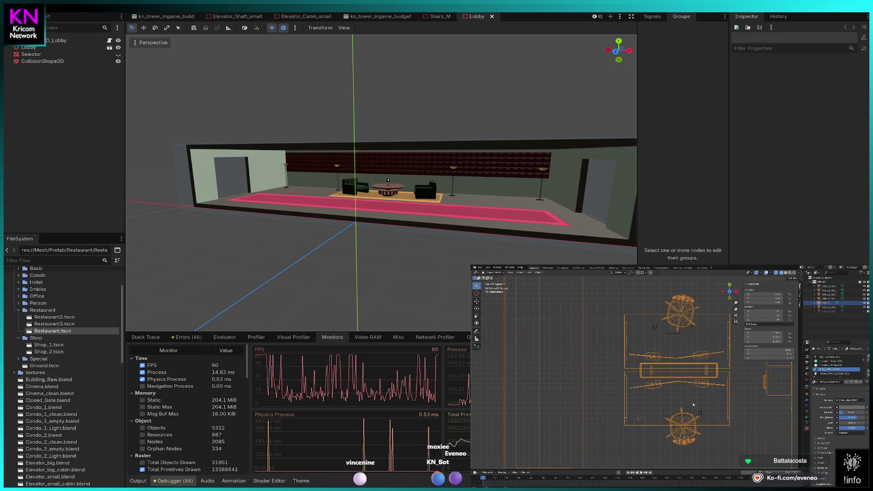
click(717, 403)
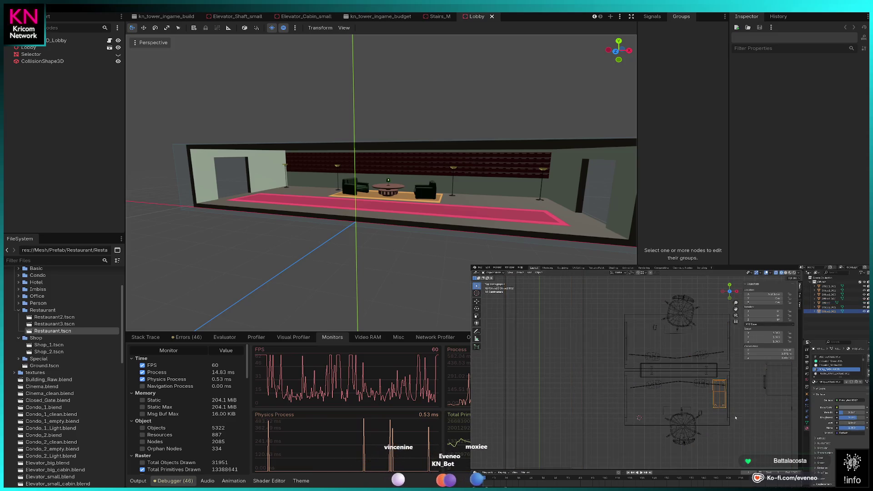
key(alt+d)
click(655, 359)
key(r)
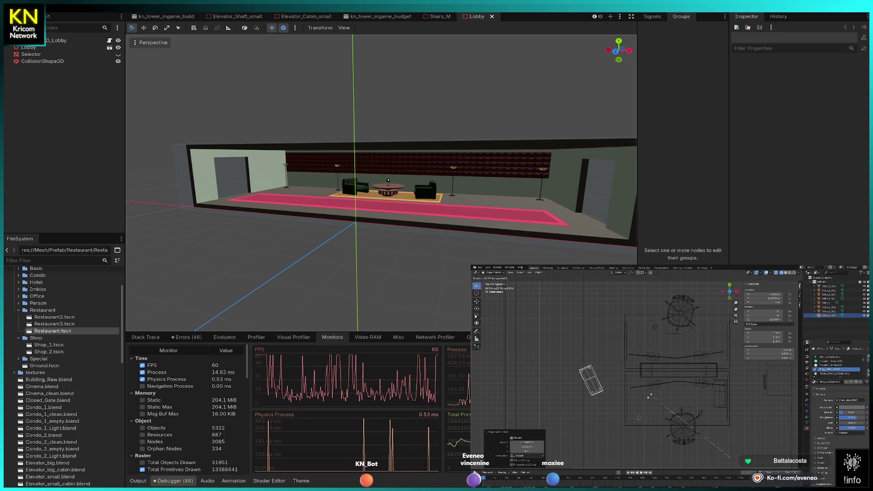
click(601, 359)
right_click(600, 360)
mouse_move(616, 361)
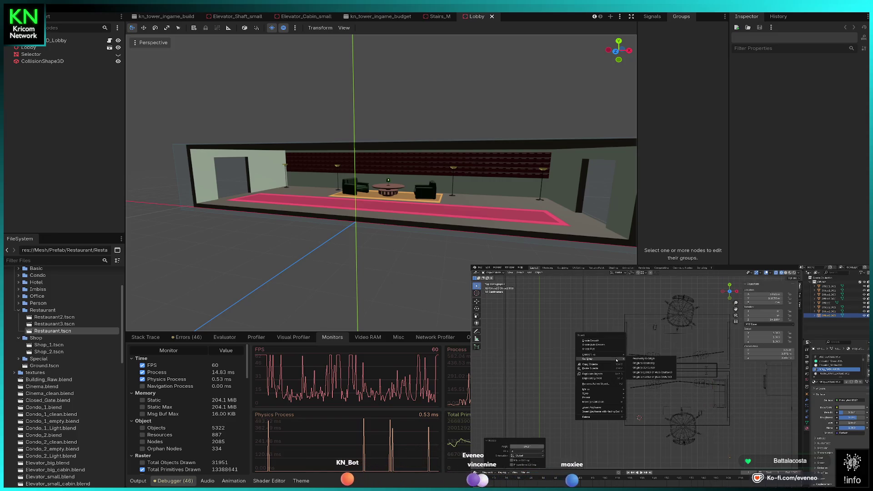
click(653, 364)
Rotate the copy and move it beside the lower-right desk.
key(r)
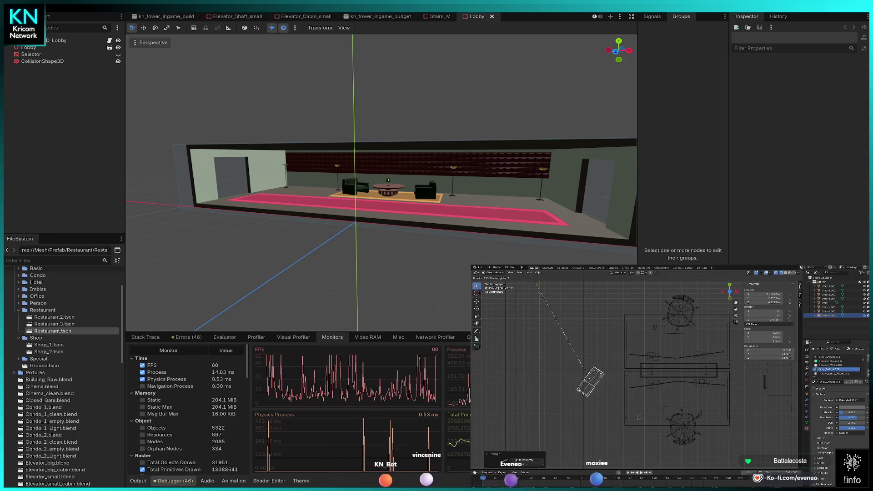
click(500, 337)
key(g)
click(653, 313)
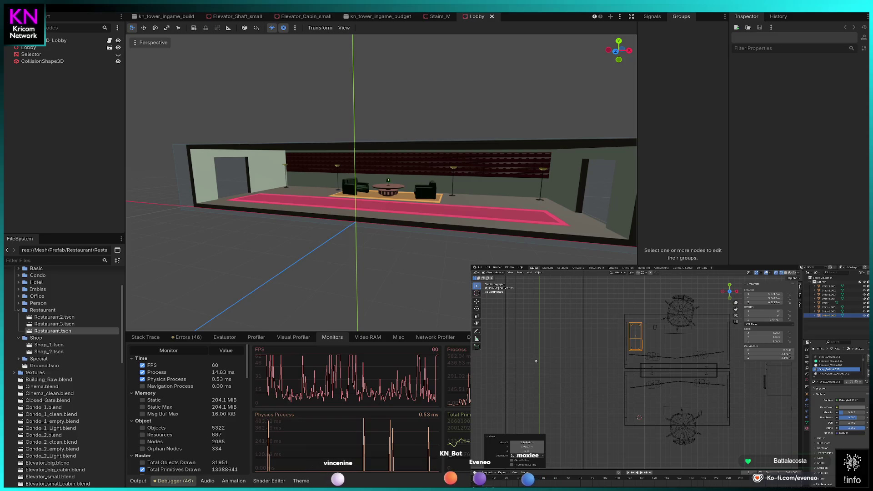
key(g)
click(619, 428)
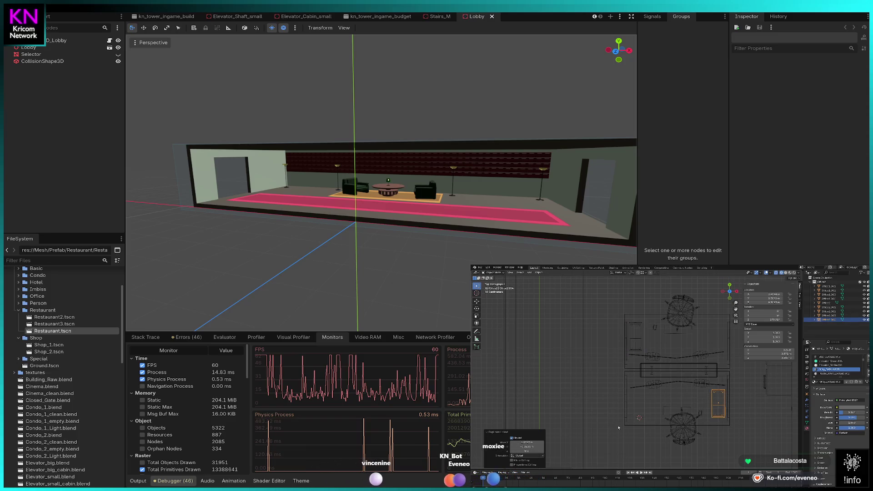
scroll(765, 426, down, 4)
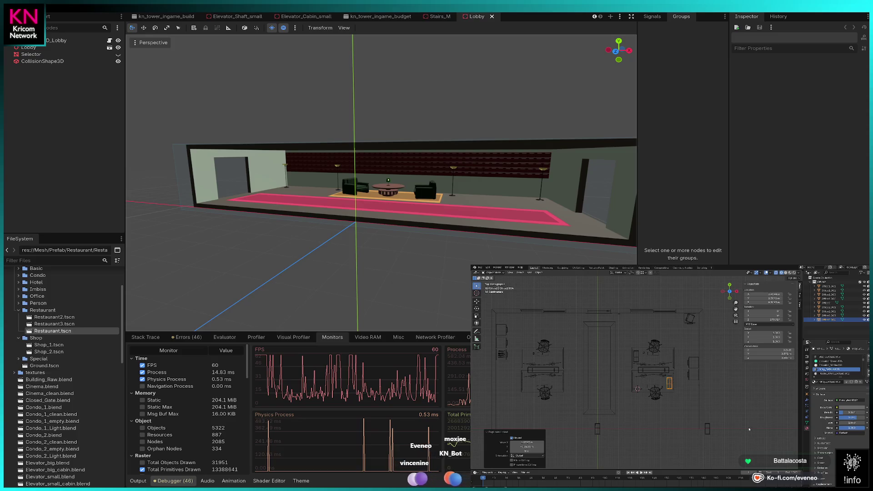
Delete the unwanted object and place a rotated duplicate of the PC tower.
click(707, 432)
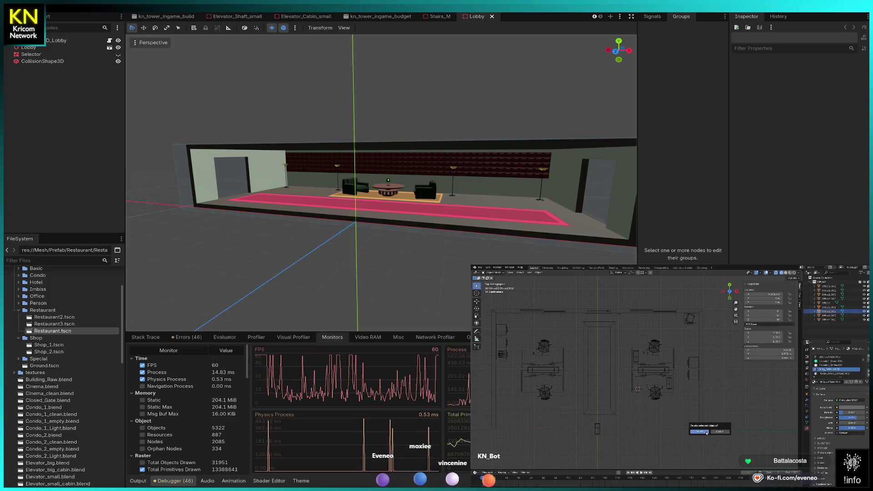
click(596, 428)
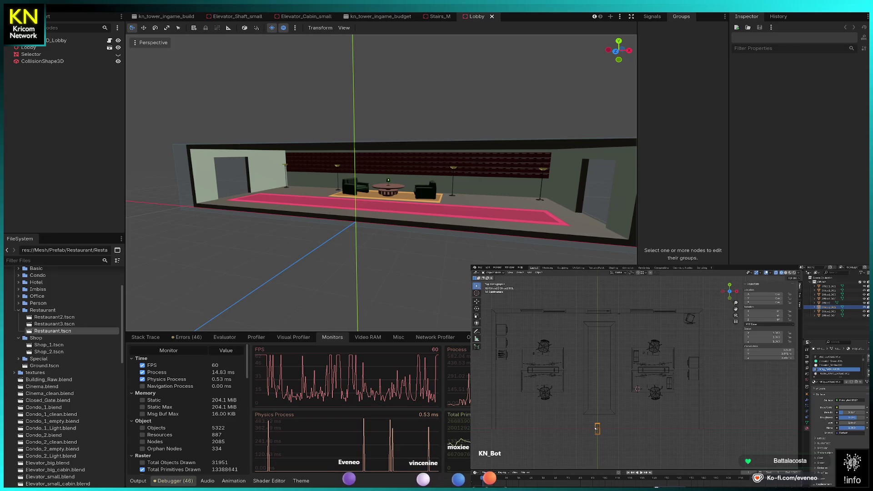
click(596, 428)
click(669, 385)
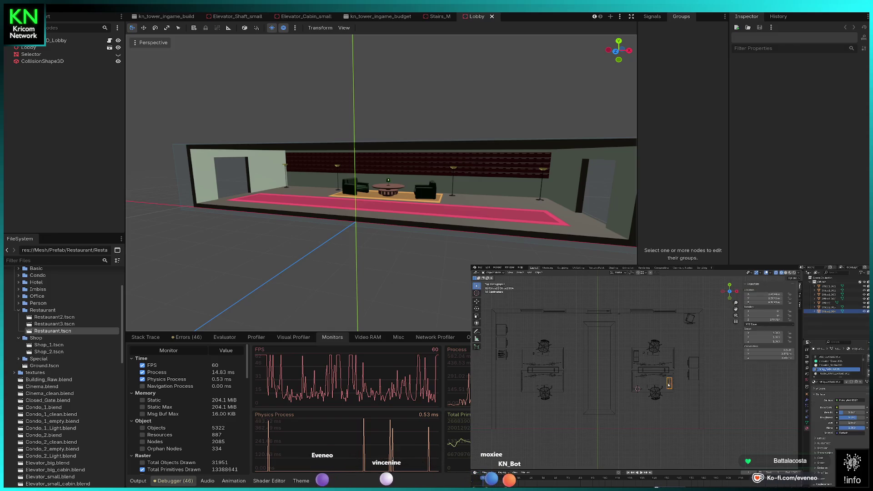
key(shift+d)
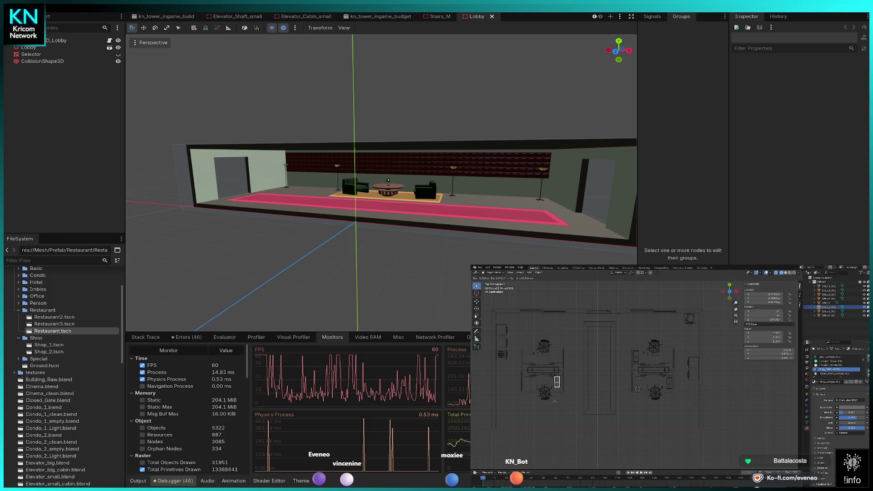
click(555, 400)
key(r)
click(622, 416)
Add a linked copy of the PC tower, turn it, and position it beside the other desk.
key(alt+d)
click(589, 389)
key(r)
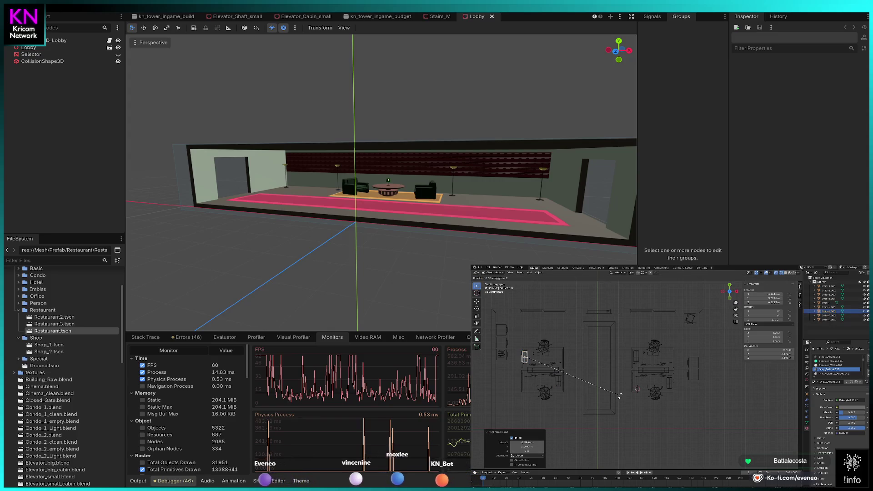
click(620, 397)
key(KP_Decimal)
key(g)
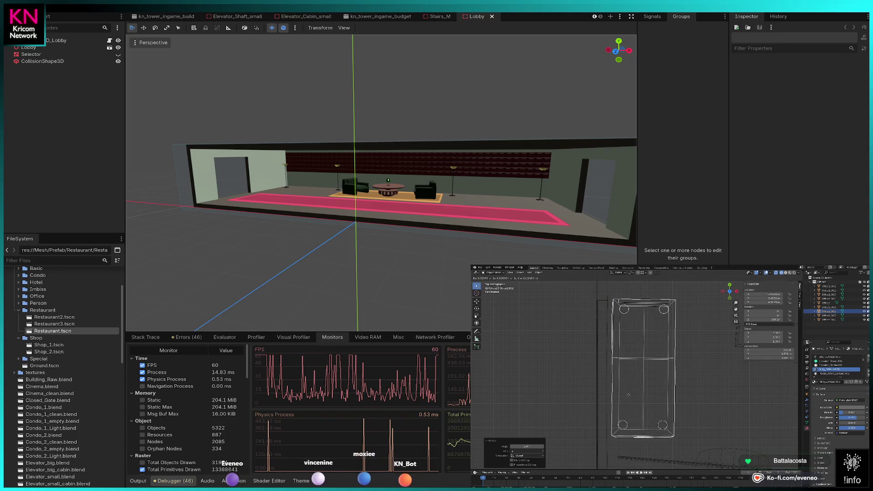
click(637, 398)
scroll(660, 398, down, 3)
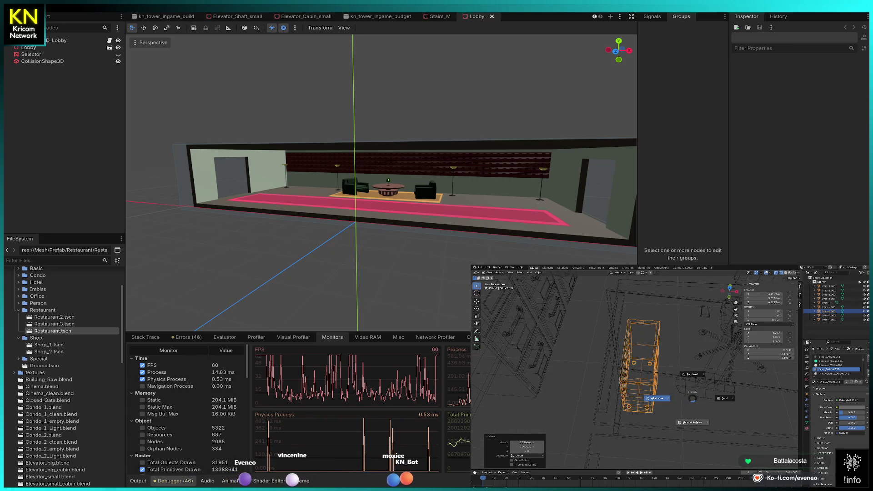
In solid shading, rotate the PC tower, raise it along Z and turn it about the vertical axis.
key(shift+z)
key(r)
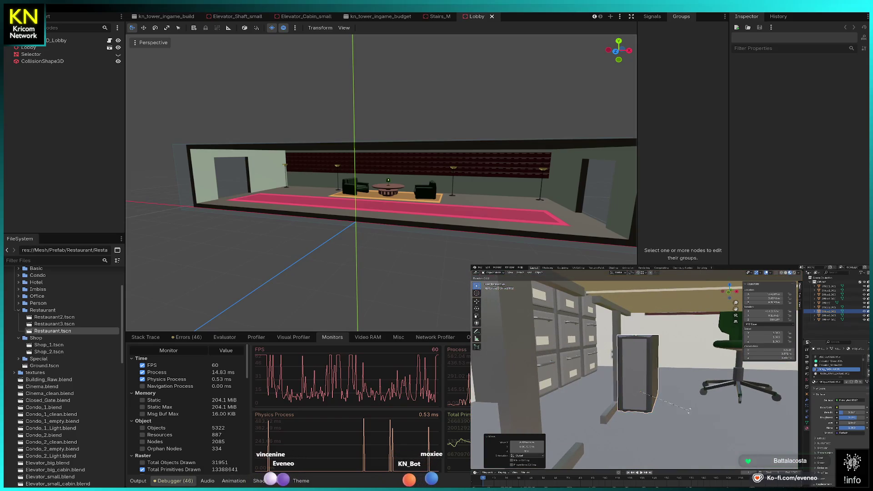
click(593, 374)
key(g)
key(z)
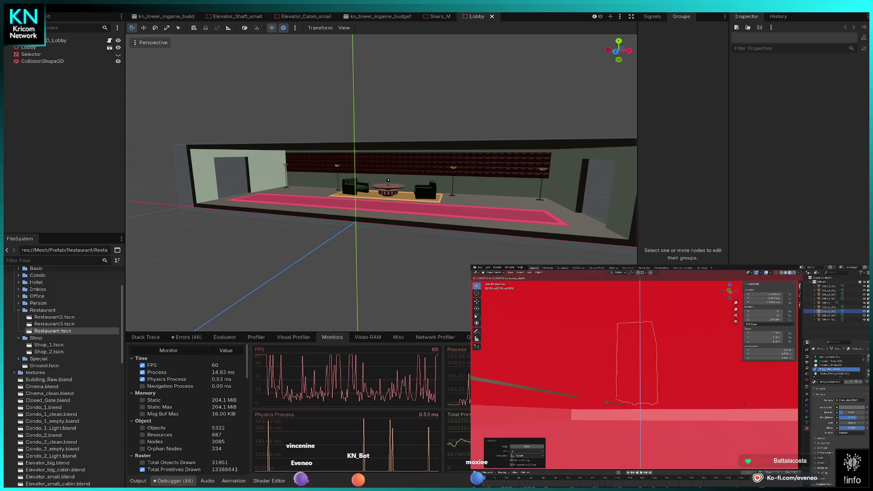
click(606, 401)
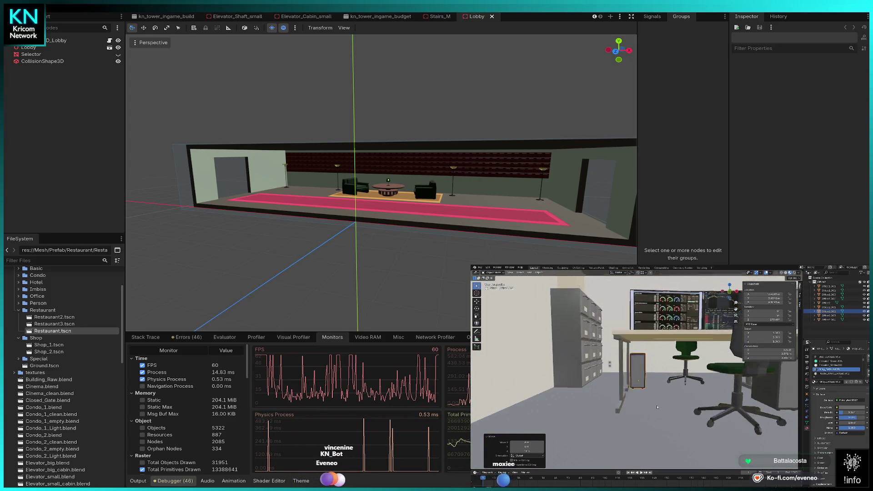
drag(660, 408, 694, 410)
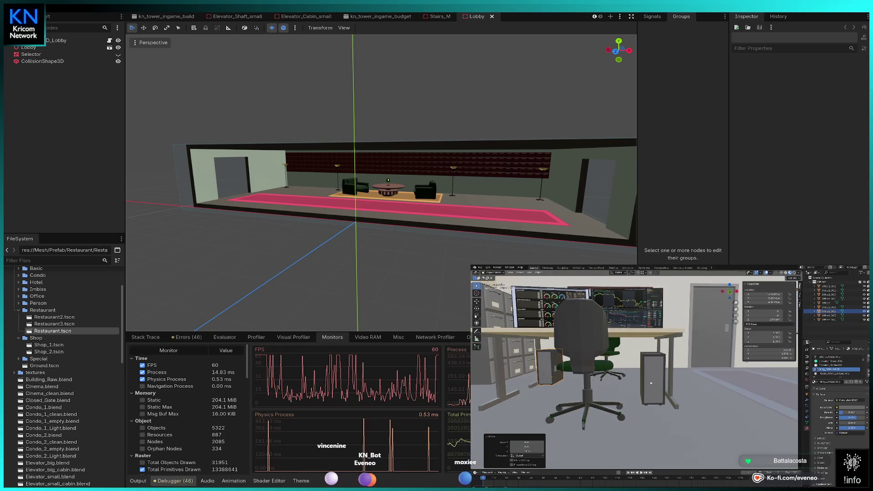
key(z)
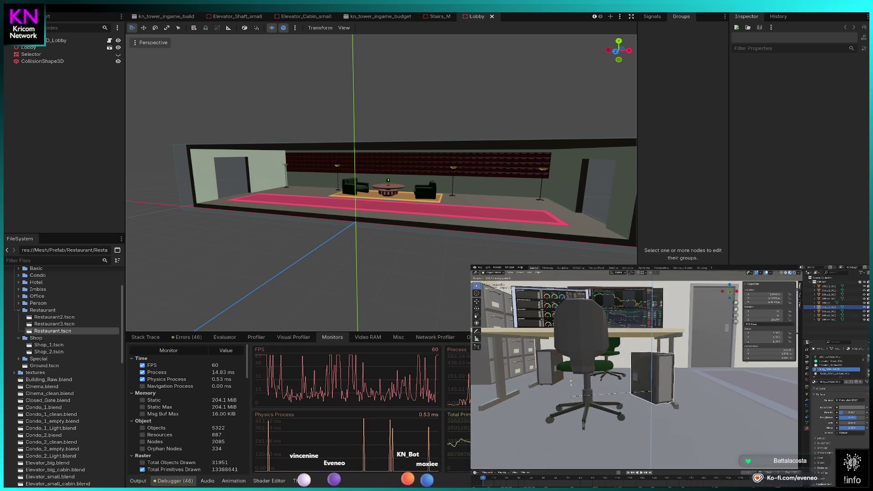
click(589, 369)
Shift the tower along Y and X, then rotate it about Z.
mouse_move(591, 369)
mouse_down()
mouse_move(657, 381)
mouse_move(513, 389)
mouse_move(564, 373)
mouse_move(628, 371)
mouse_up()
key(g)
key(y)
click(564, 373)
key(g)
key(x)
click(639, 366)
key(r)
key(z)
click(619, 361)
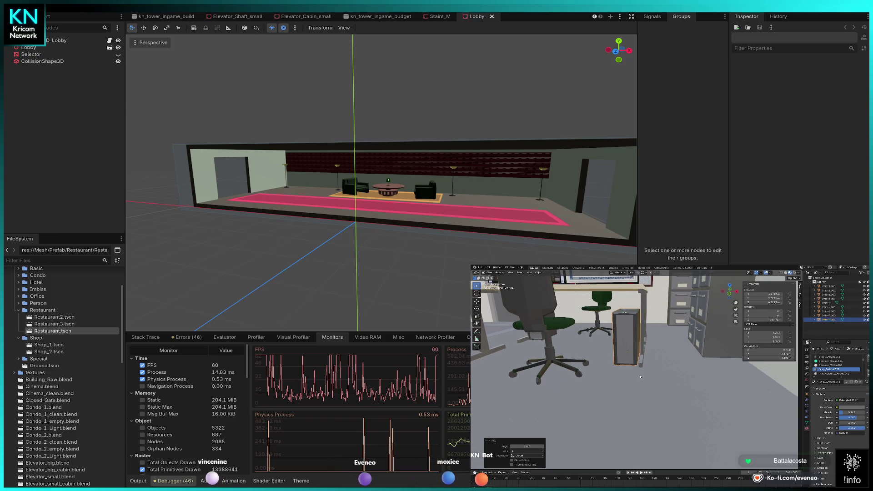
Nudge the tower along Y, turn it about Z and slide it left along X.
key(g)
key(y)
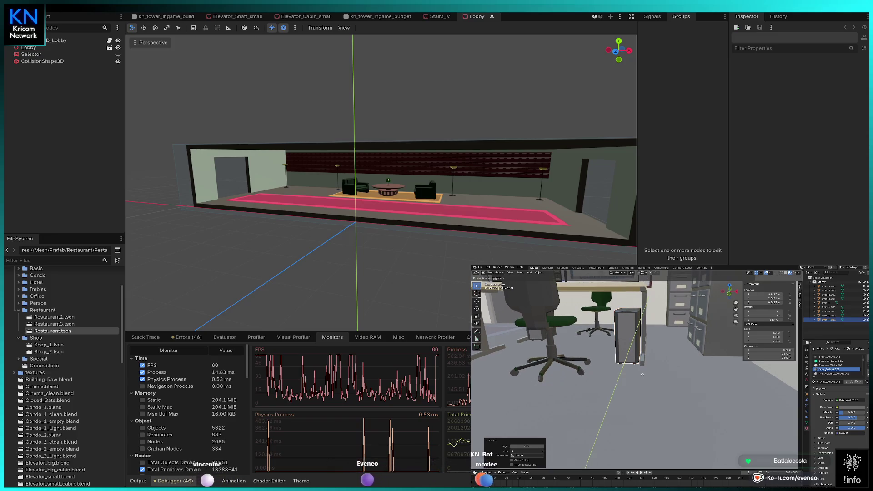
click(647, 373)
key(r)
key(z)
click(678, 389)
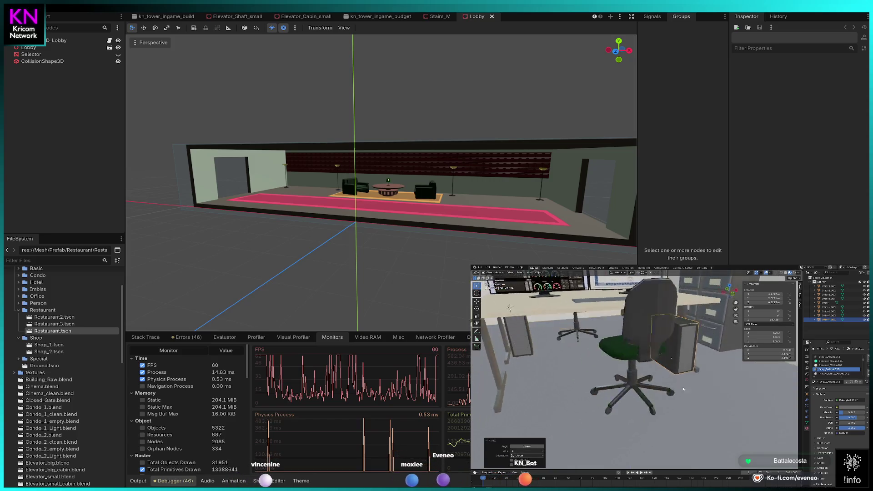
key(g)
key(x)
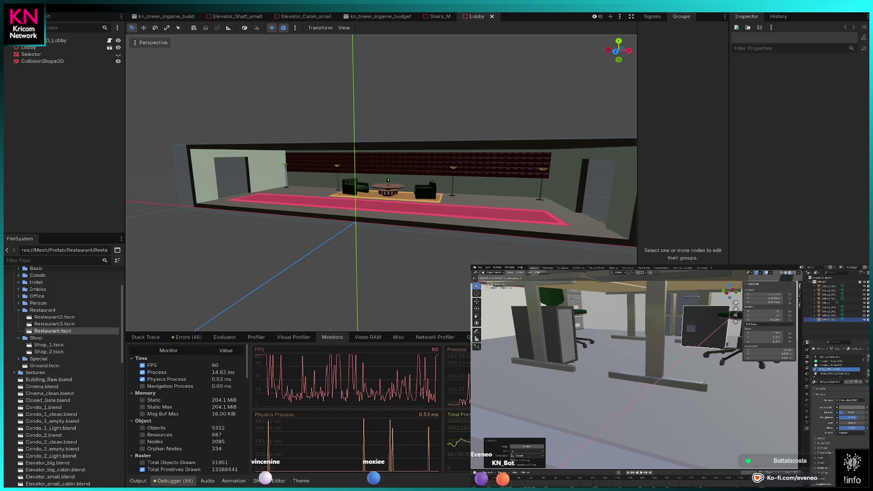
click(627, 383)
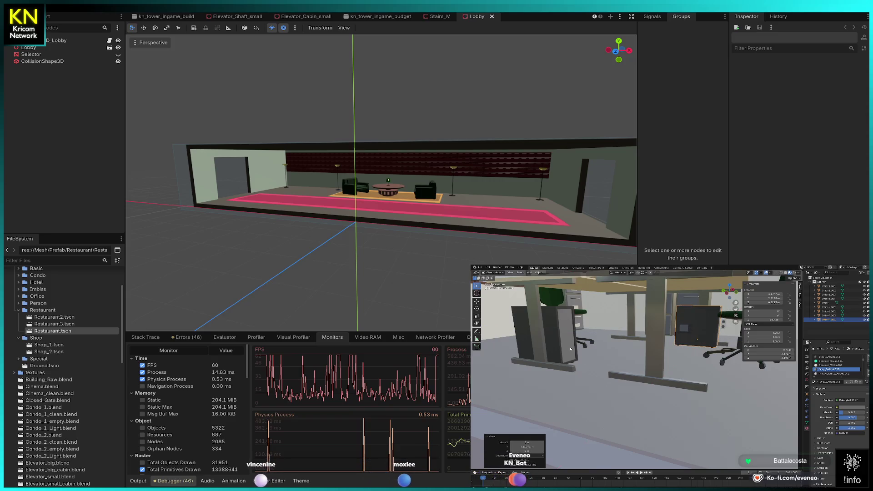
Frame the tower beside the chair and fine-tune its Y position.
drag(571, 349, 617, 385)
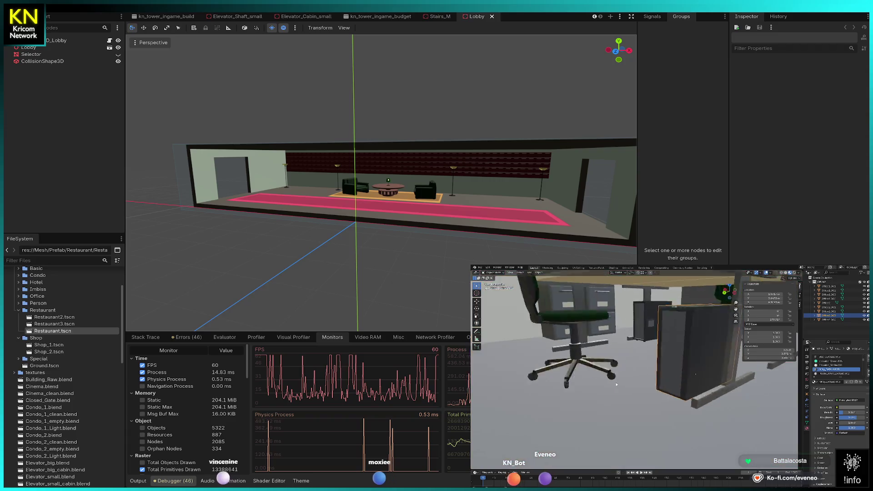
key(KP_Decimal)
key(g)
key(y)
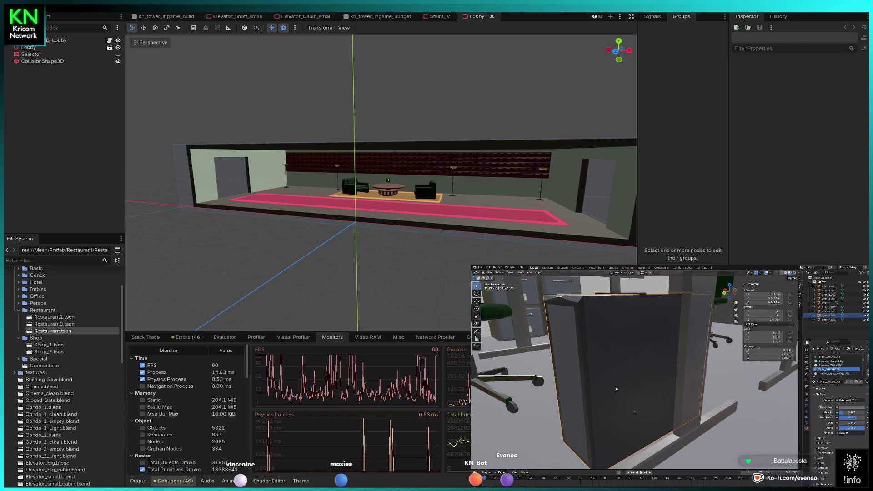
click(627, 383)
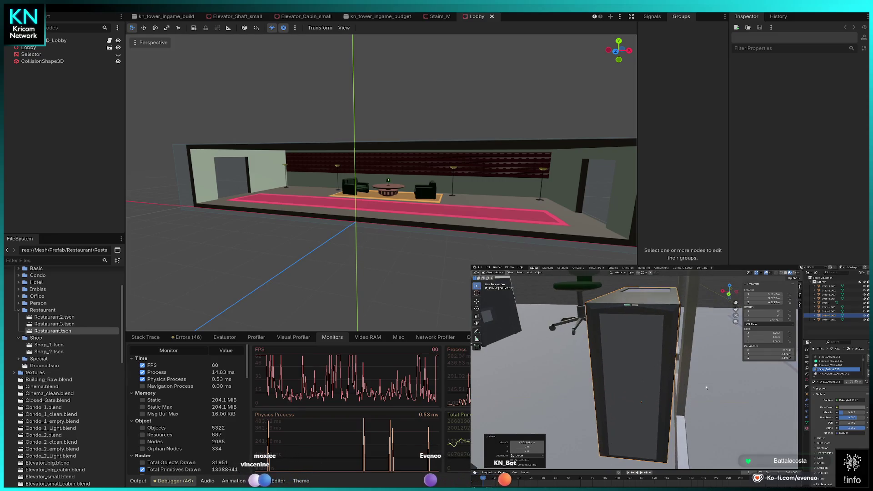
scroll(646, 382, down, 5)
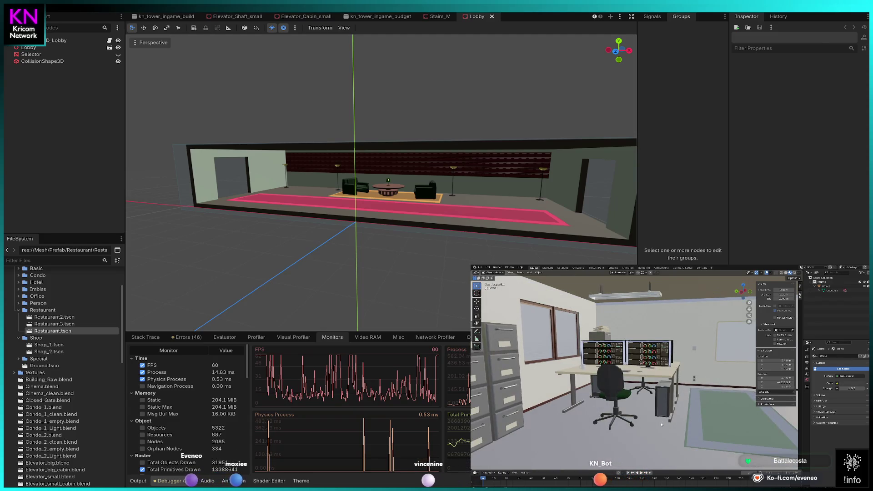
Paste the copied cabinet with Ctrl+V and isolate it in local view.
key(ctrl+v)
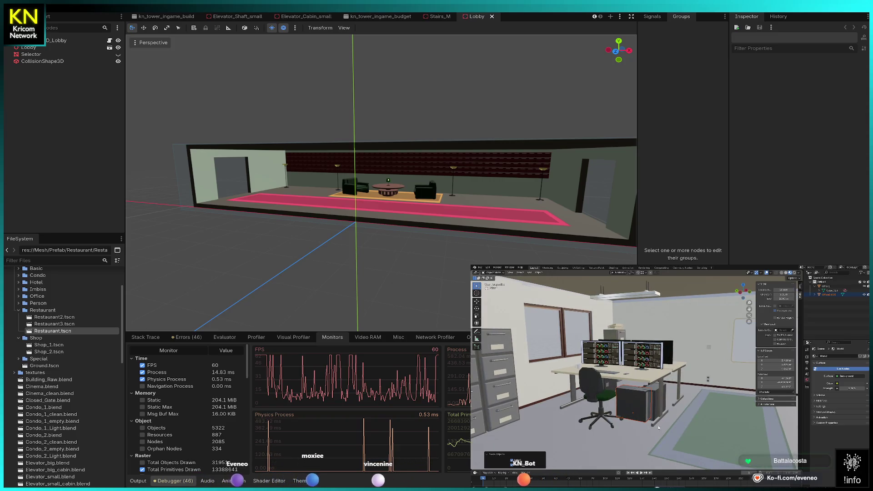
key(KP_Divide)
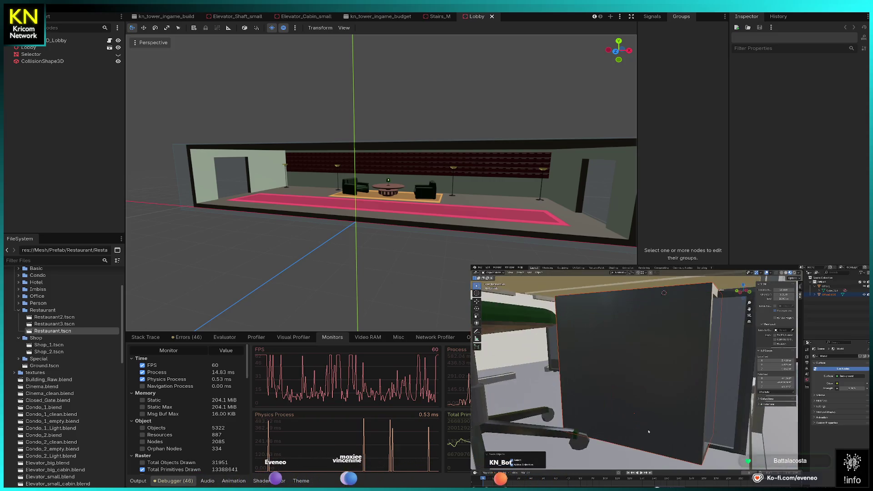
In wireframe shading, rotate the pasted cabinet to lie horizontally and reposition it.
key(z)
click(632, 432)
scroll(640, 375, down, 5)
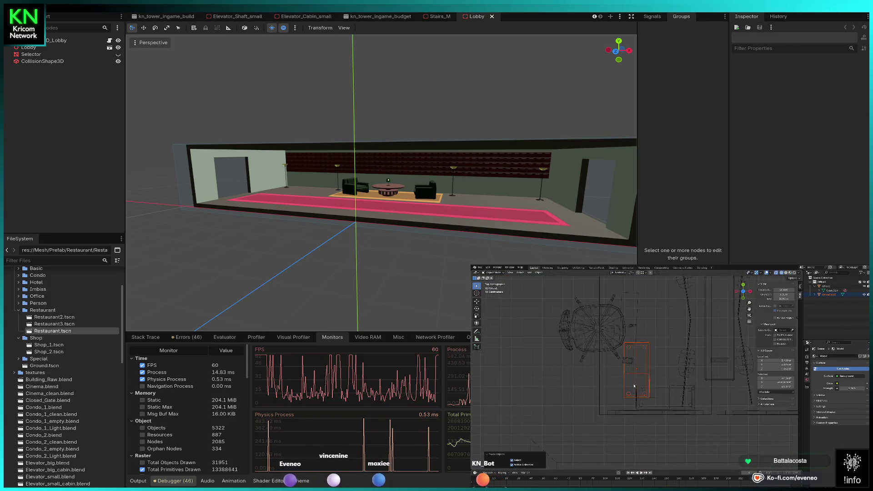
key(r)
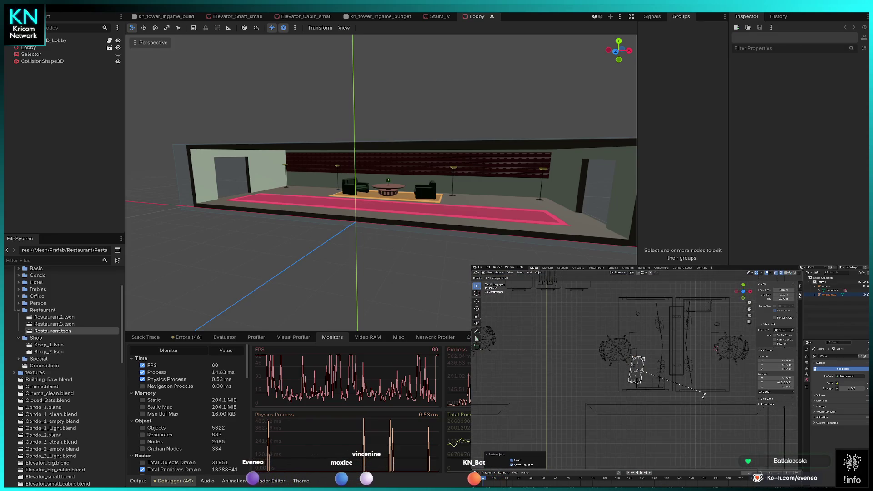
click(622, 434)
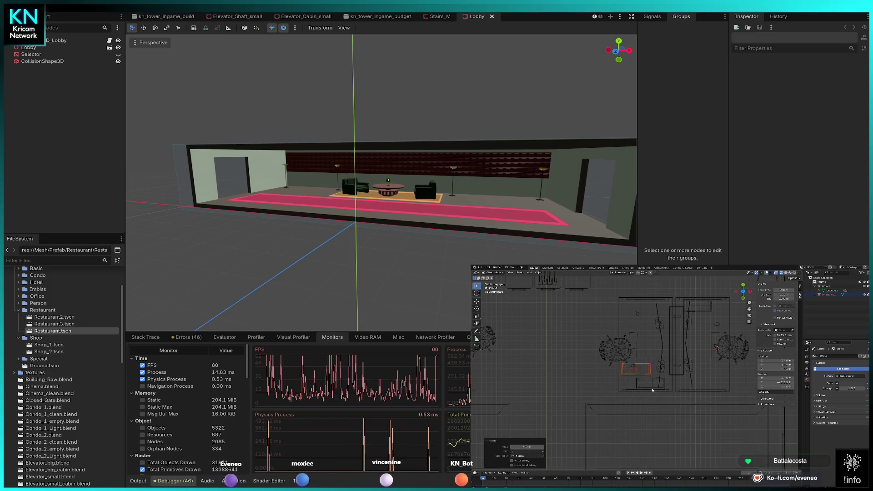
scroll(653, 390, up, 7)
key(r)
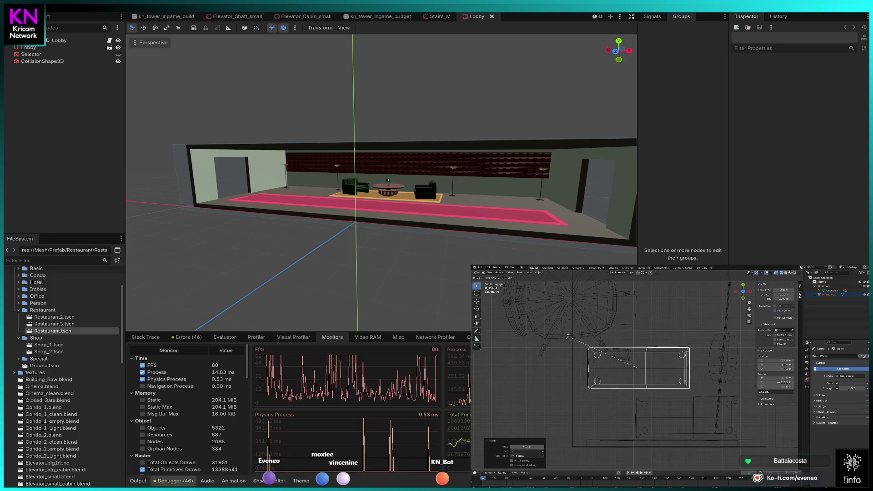
click(569, 337)
key(g)
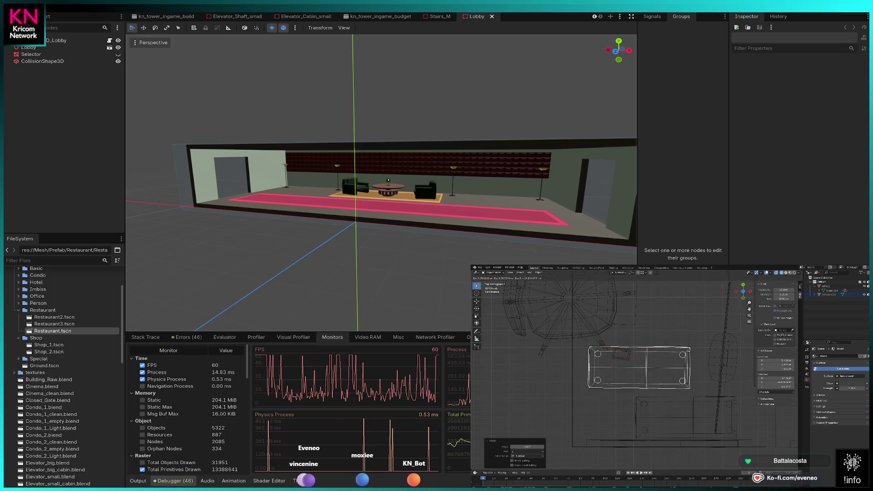
click(654, 432)
scroll(638, 371, down, 4)
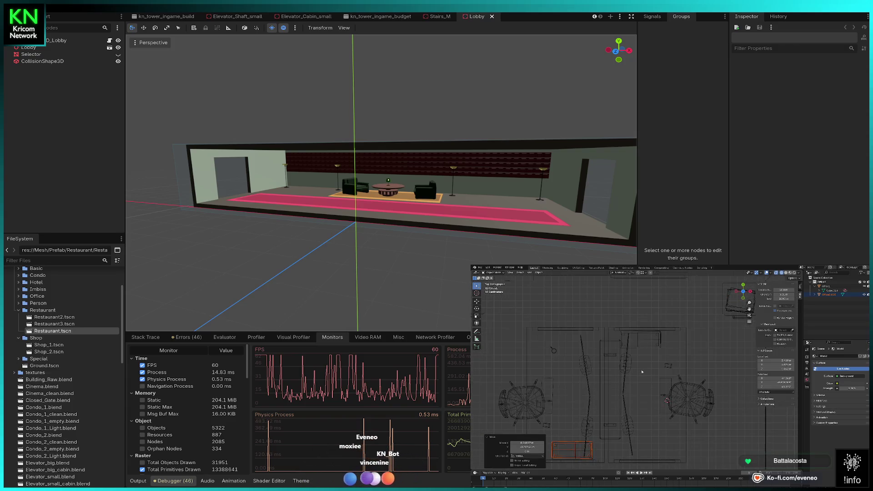
Move the cabinet up into the upper room and turn it 180 degrees.
key(g)
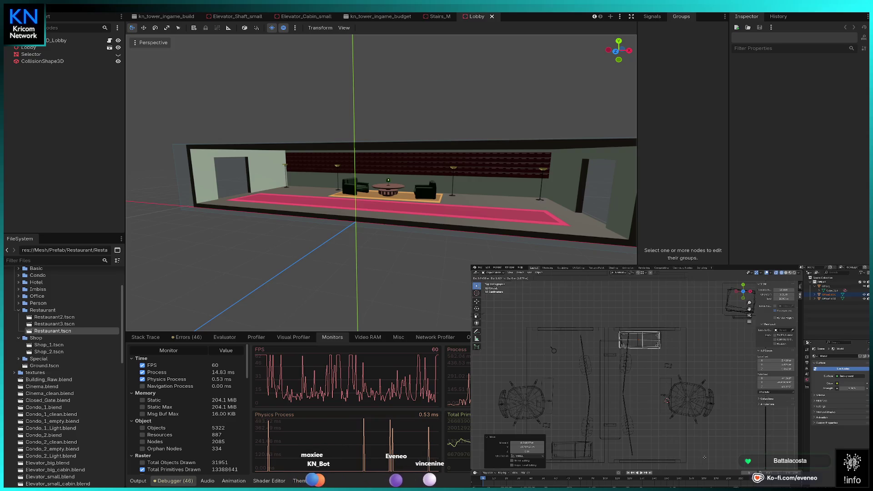
click(705, 457)
text(r180)
key(Return)
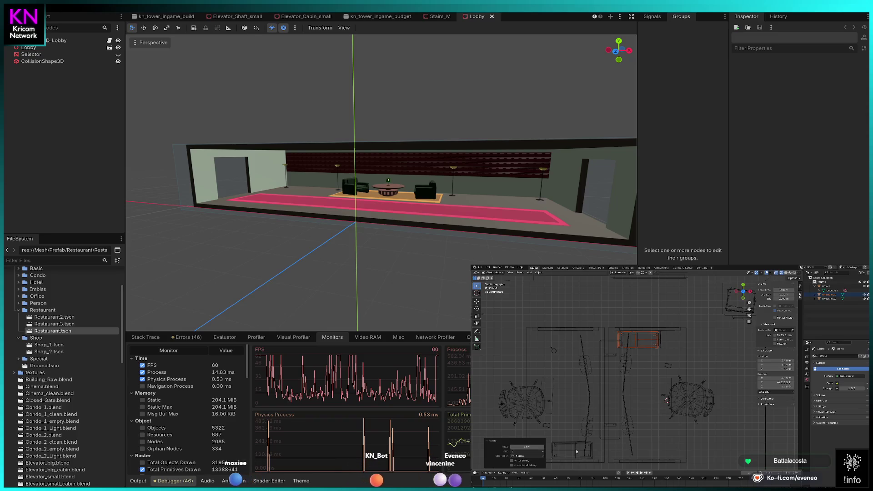
Duplicate both cabinets and slide the copies along X to the left desk group.
key(a)
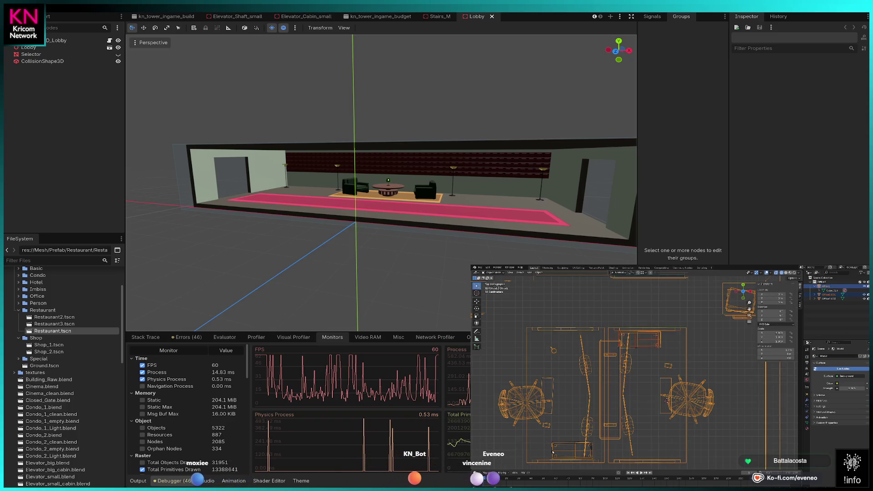
key(ctrl+z)
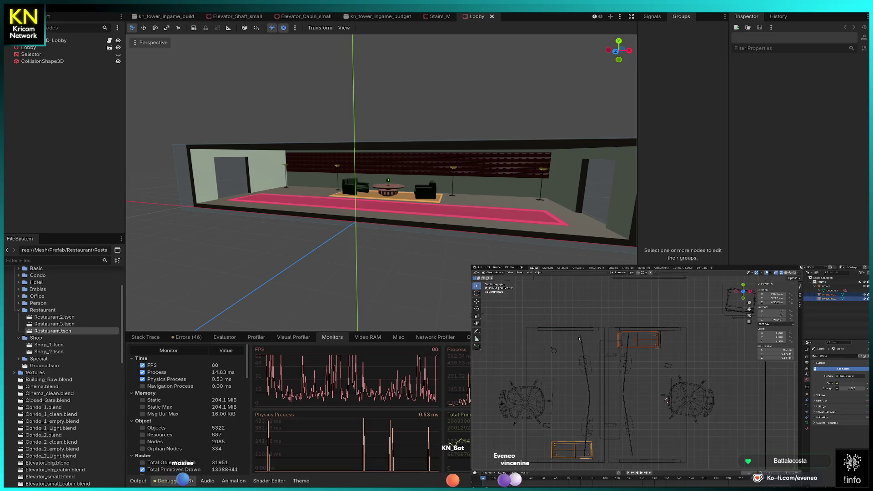
key(shift+d)
key(x)
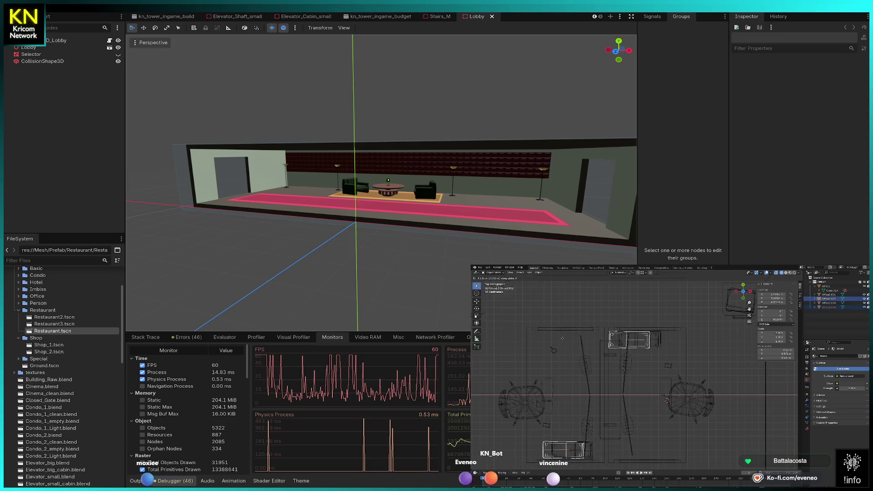
click(516, 341)
scroll(628, 356, down, 4)
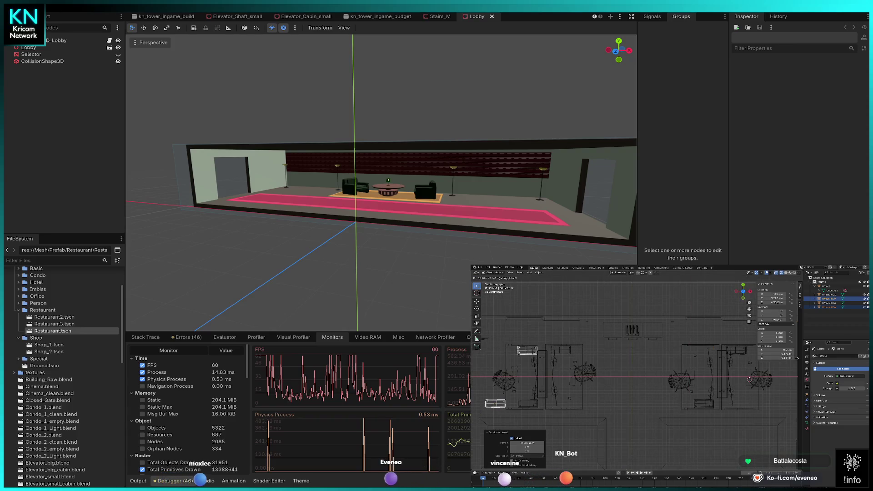
click(500, 360)
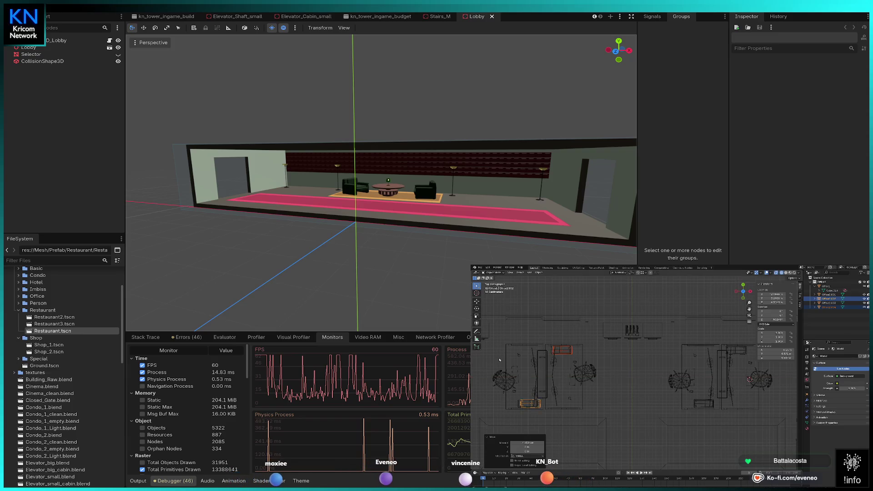
key(a)
key(Tab)
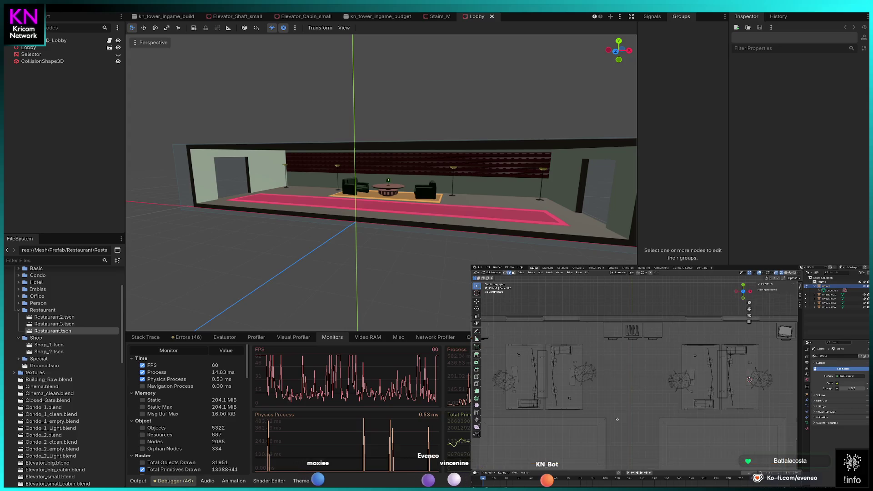
Select the copied cabinet's linked mesh and frame it in top view.
click(519, 407)
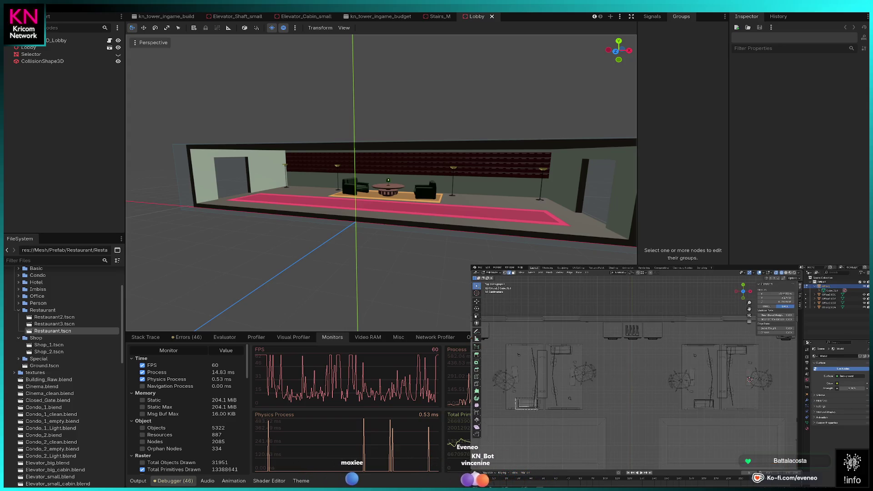
key(shift+l)
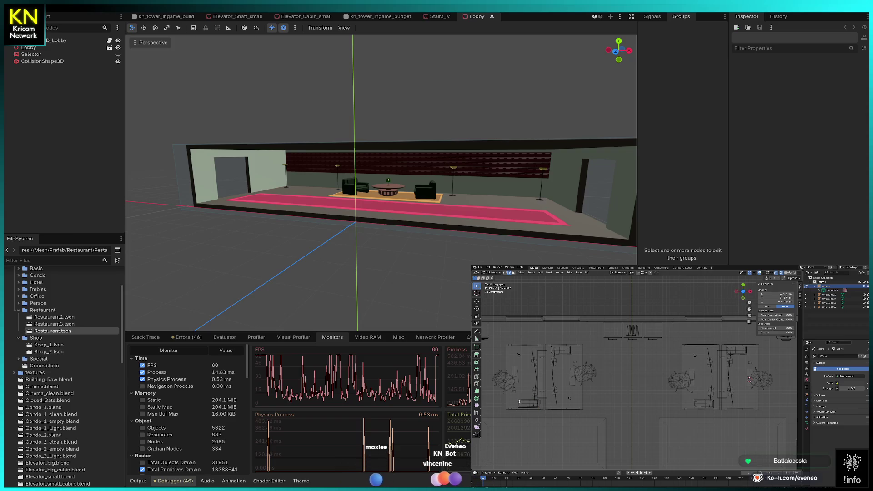
scroll(521, 409, up, 4)
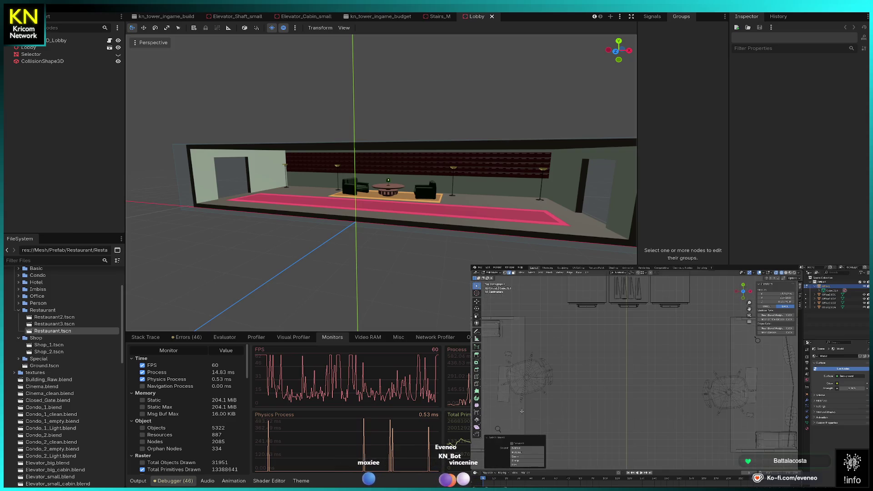
scroll(540, 414, up, 5)
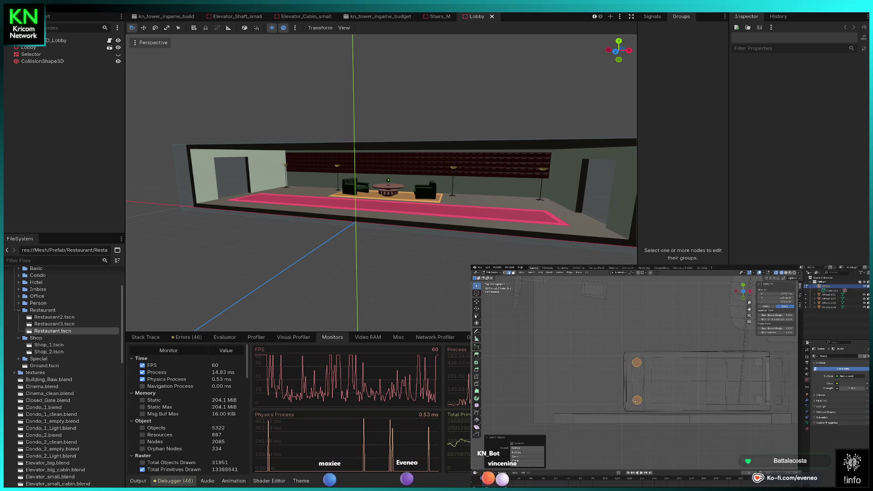
key(l)
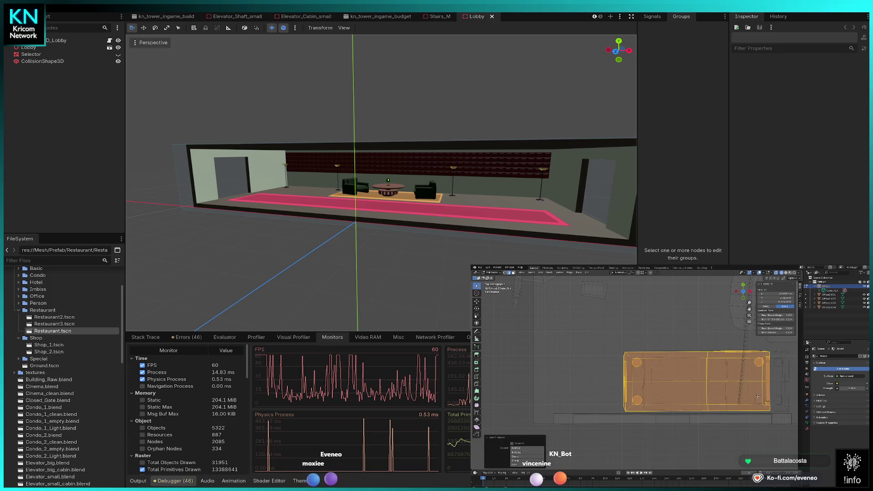
drag(641, 391, 688, 380)
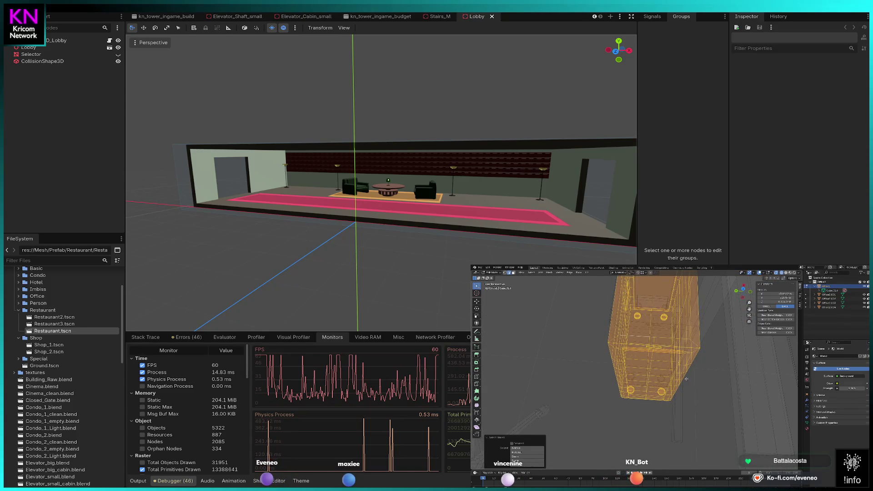
scroll(687, 379, down, 5)
key(KP_7)
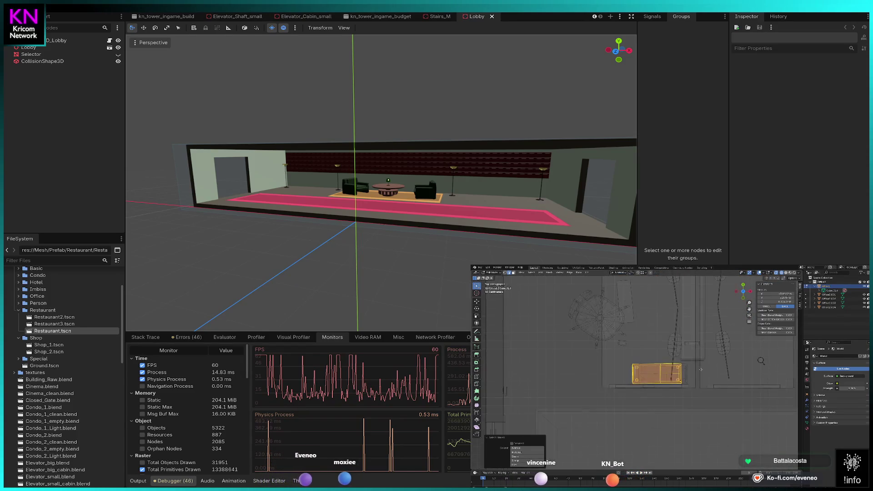
key(KP_Decimal)
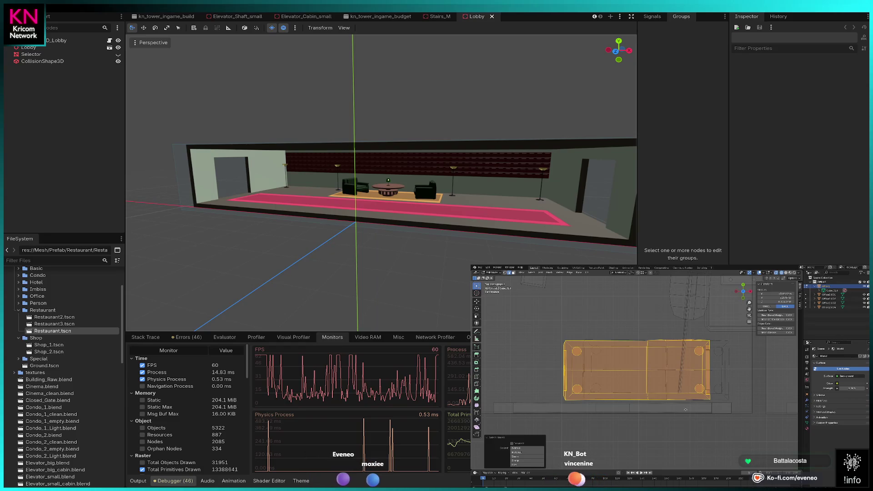
drag(606, 400, 607, 401)
mouse_move(698, 338)
mouse_down()
mouse_move(715, 401)
mouse_move(683, 350)
mouse_up()
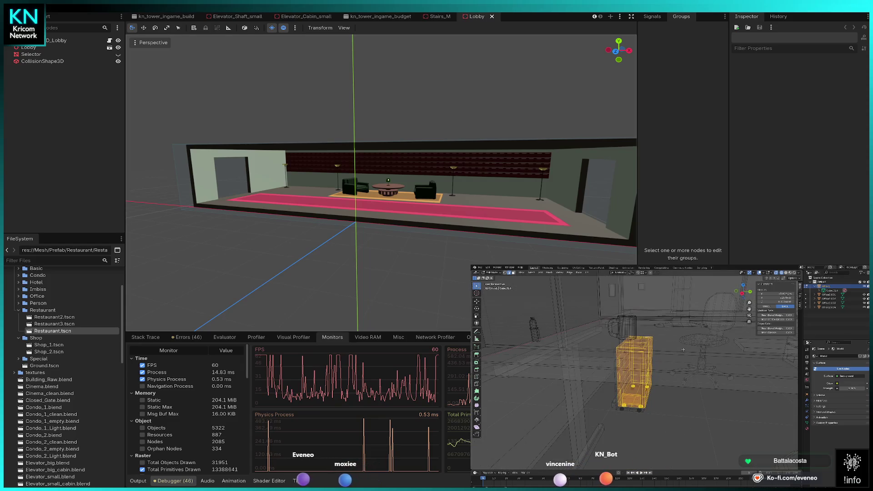
Unwrap the cabinet's UVs Angle Based and switch to Material Preview shading.
key(u)
click(667, 351)
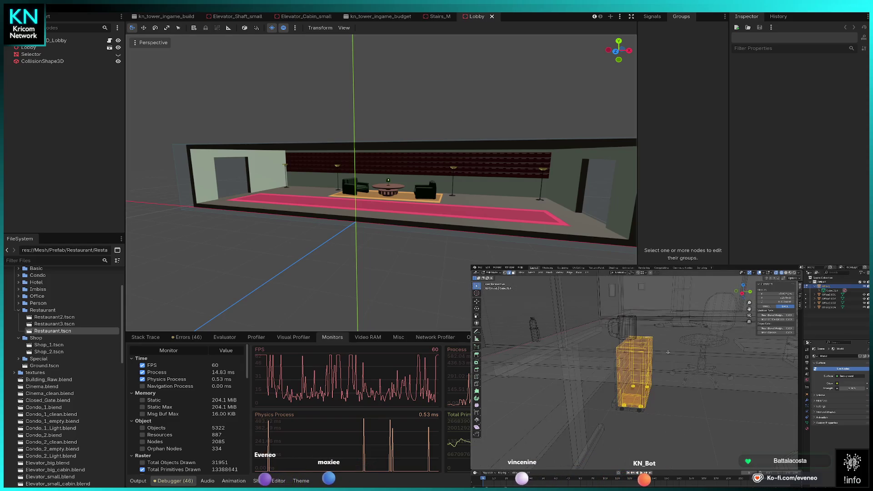
key(z)
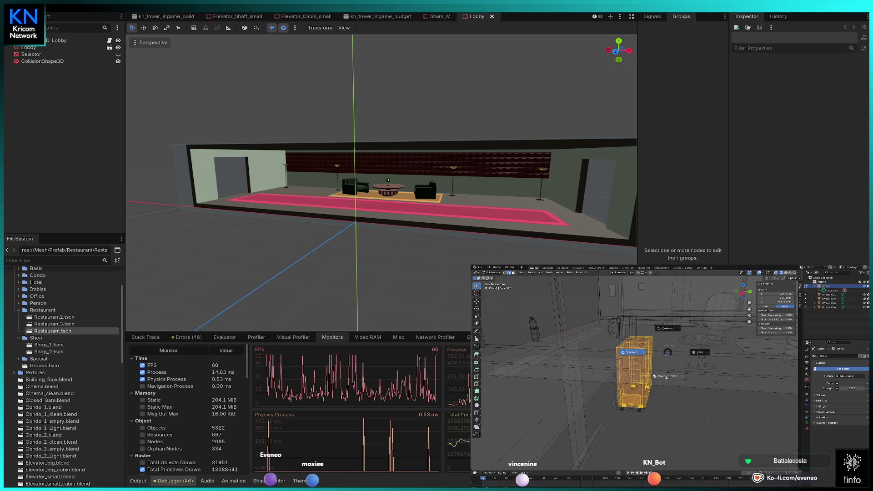
click(668, 376)
key(KP_Decimal)
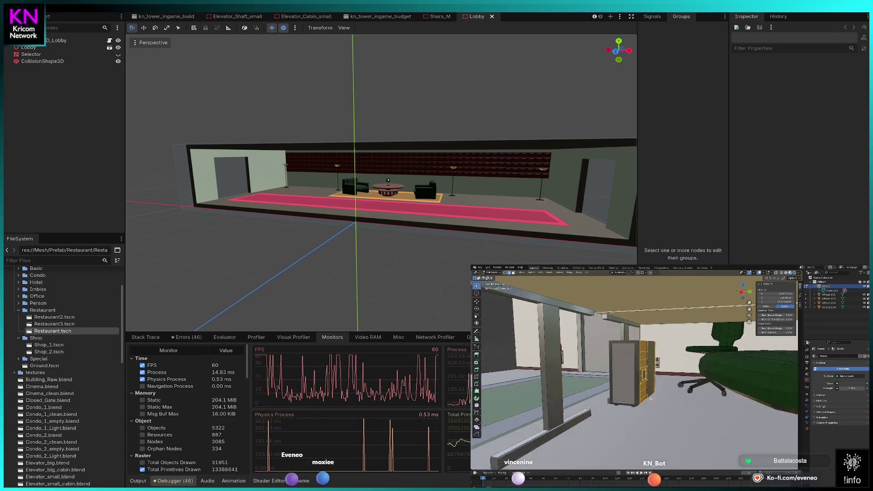
key(l)
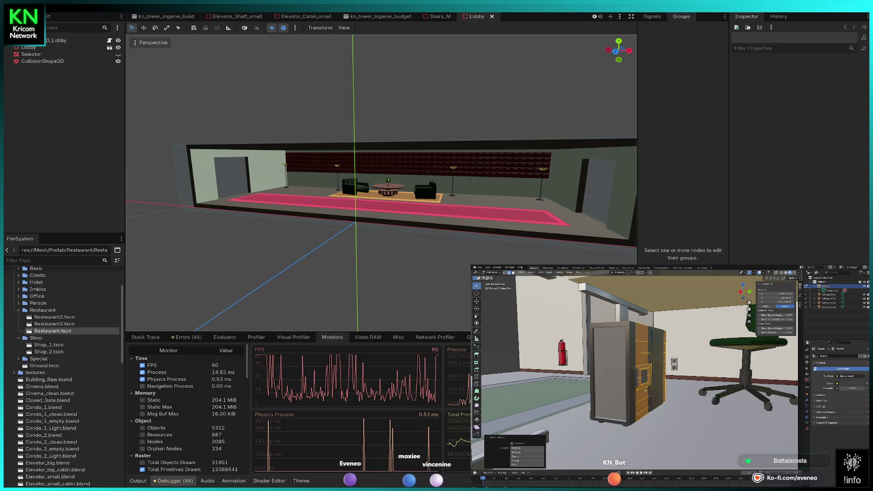
Delete the first cabinet copy's vertices, undo, then delete them again.
key(x)
click(646, 392)
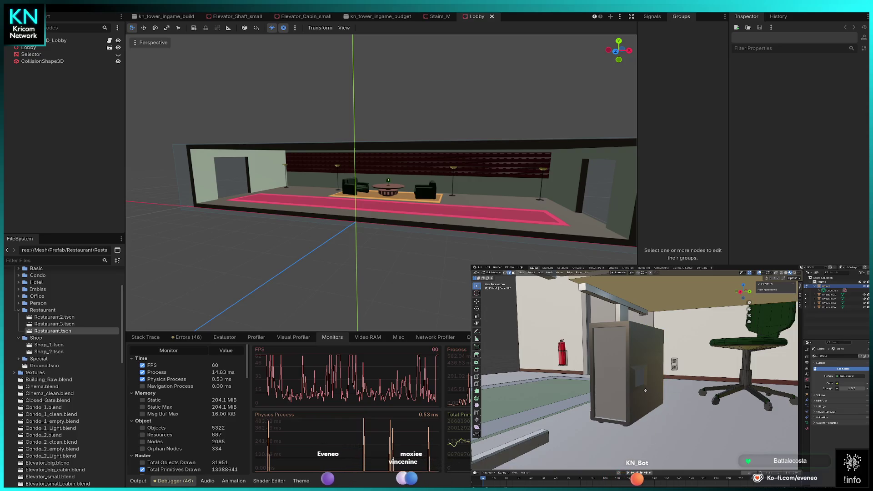
key(ctrl+z)
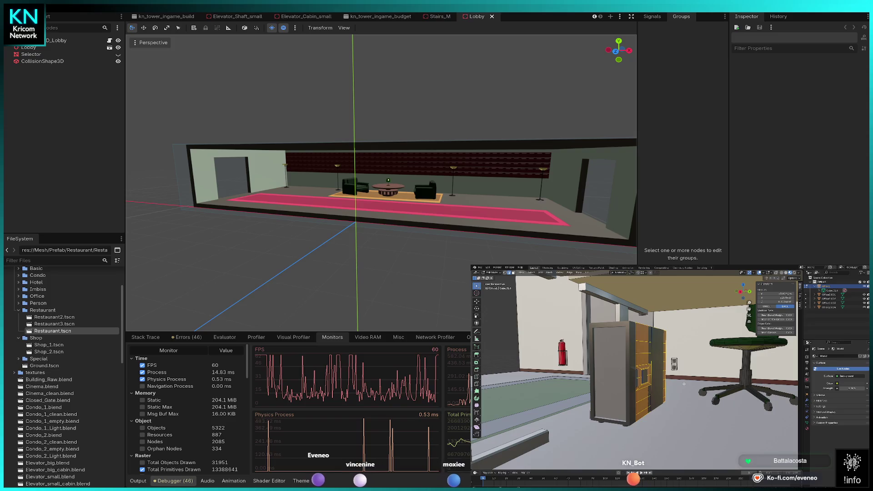
key(x)
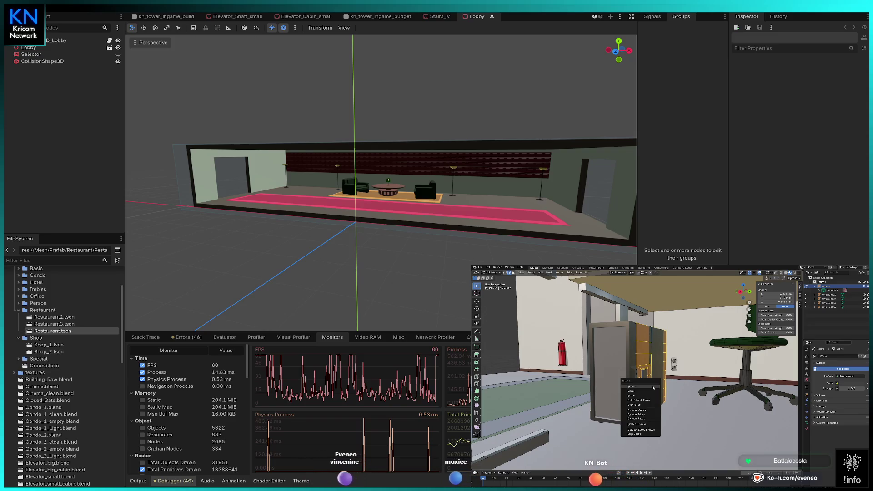
click(646, 392)
scroll(621, 387, up, 3)
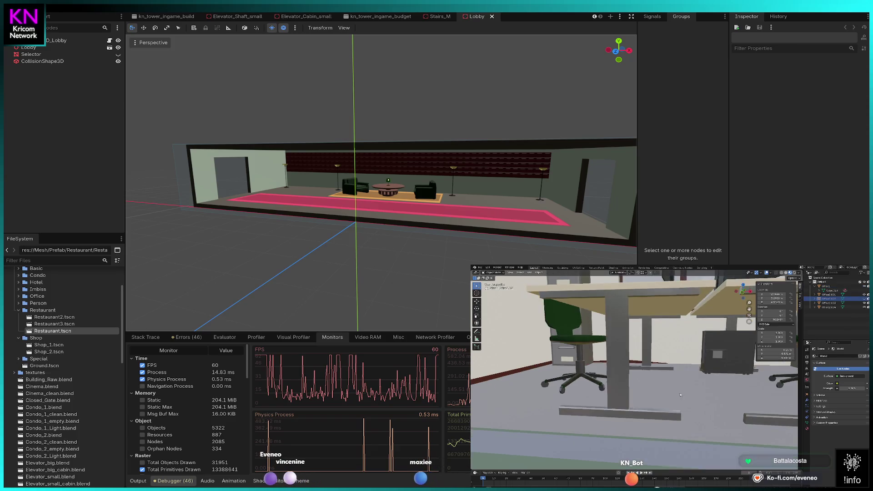
scroll(514, 368, up, 5)
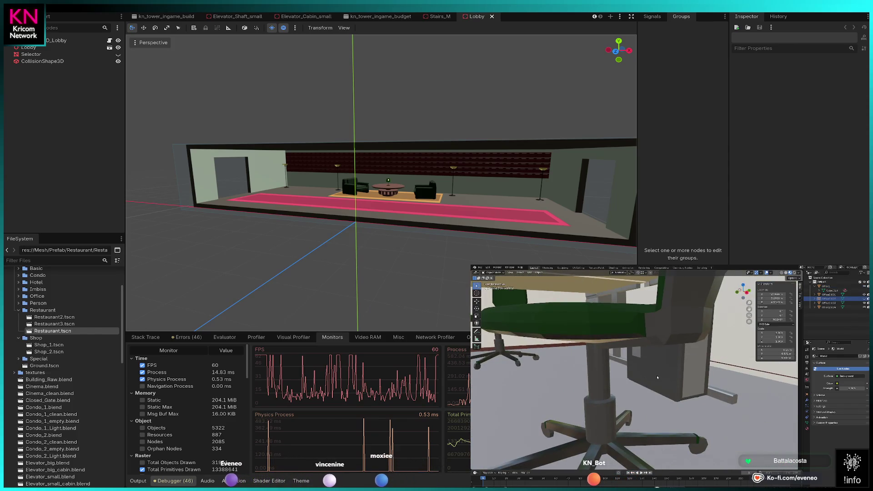
scroll(666, 388, up, 4)
Select the second cabinet under the desk in Edit Mode and delete its mesh.
click(666, 387)
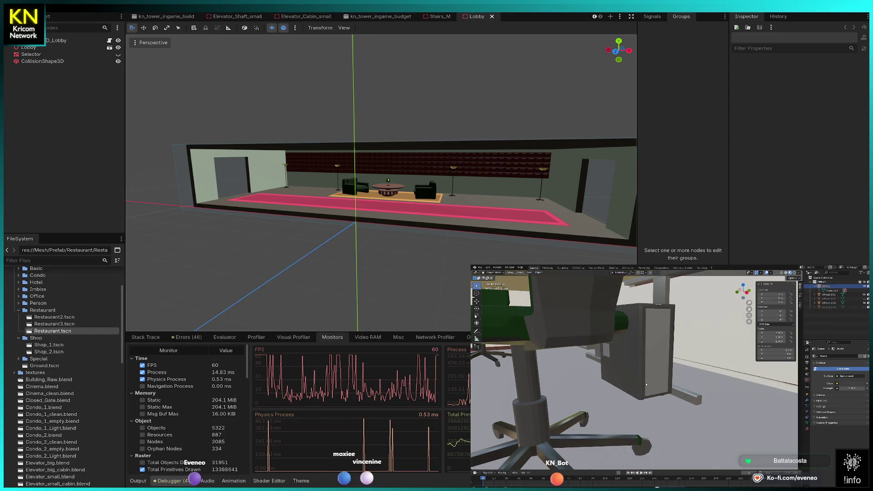
key(Tab)
key(l)
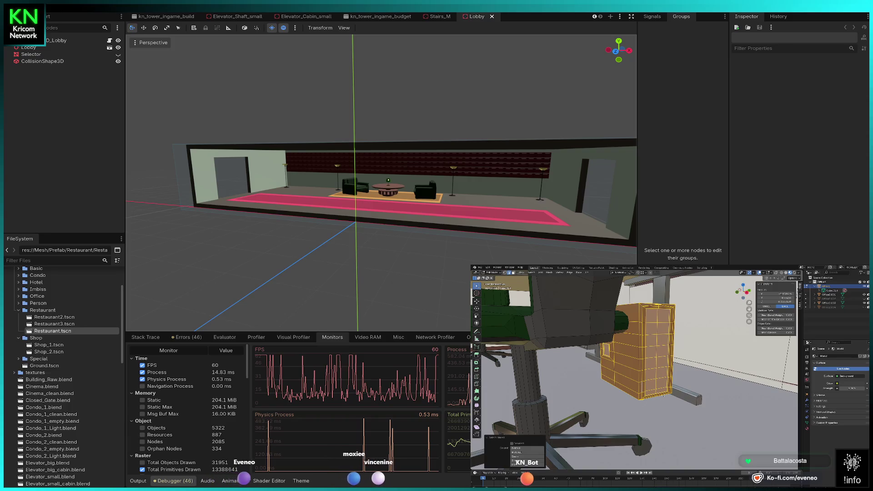
drag(664, 395, 594, 390)
click(591, 391)
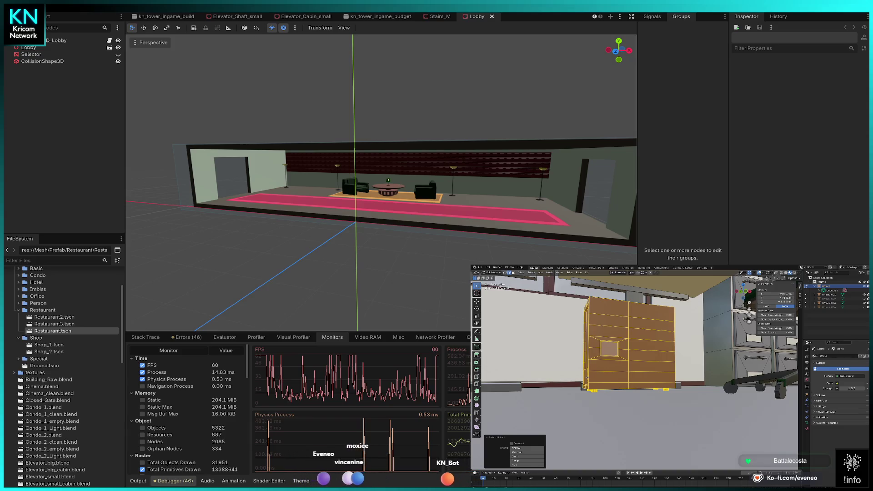
key(x)
click(587, 378)
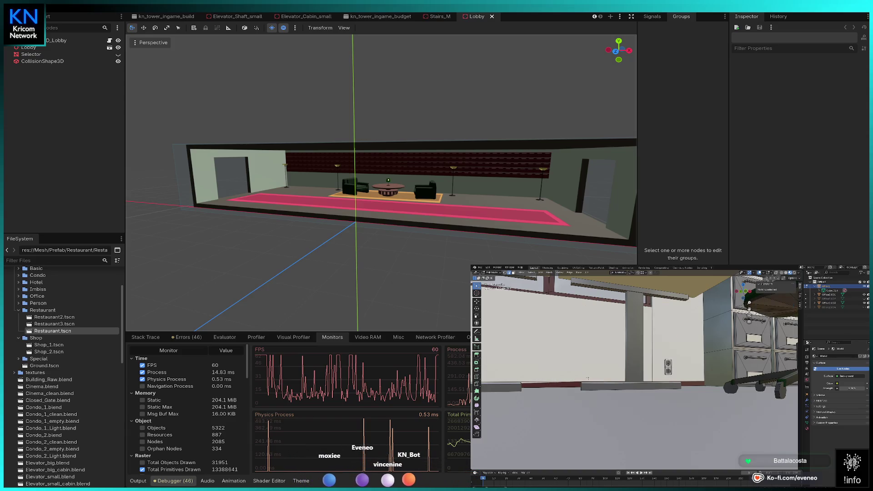
In Edit Mode, pick the under-desk cabinet and select its whole linked geometry with L.
mouse_move(753, 378)
mouse_down()
mouse_move(775, 371)
mouse_move(657, 373)
mouse_up()
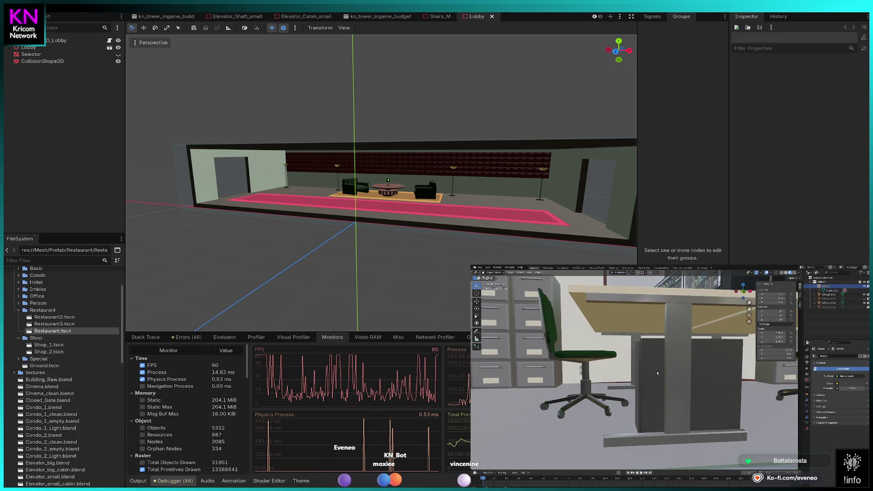
key(Tab)
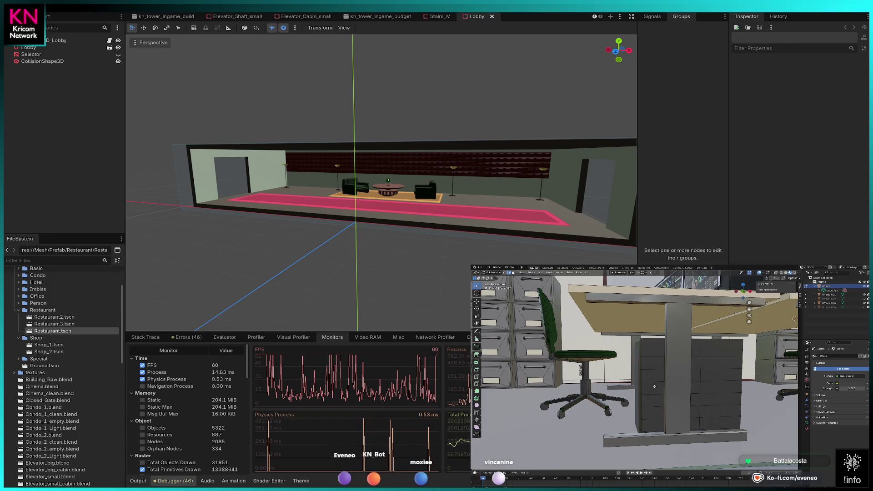
click(652, 392)
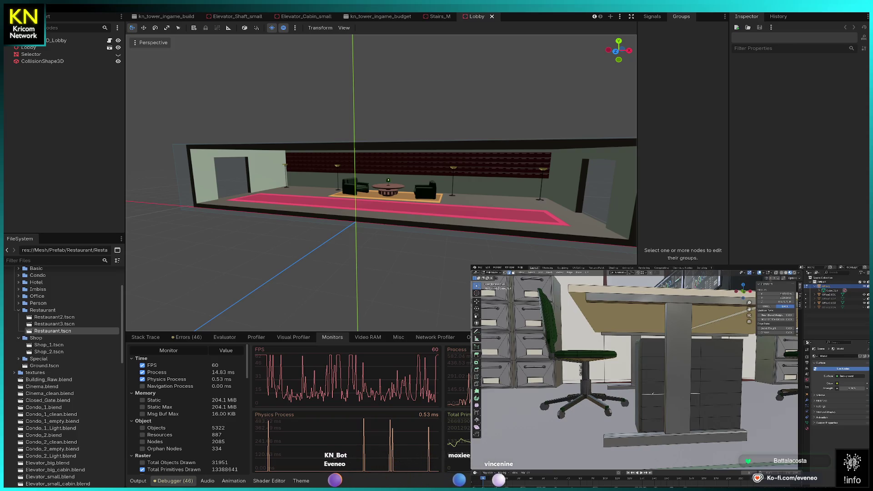
key(l)
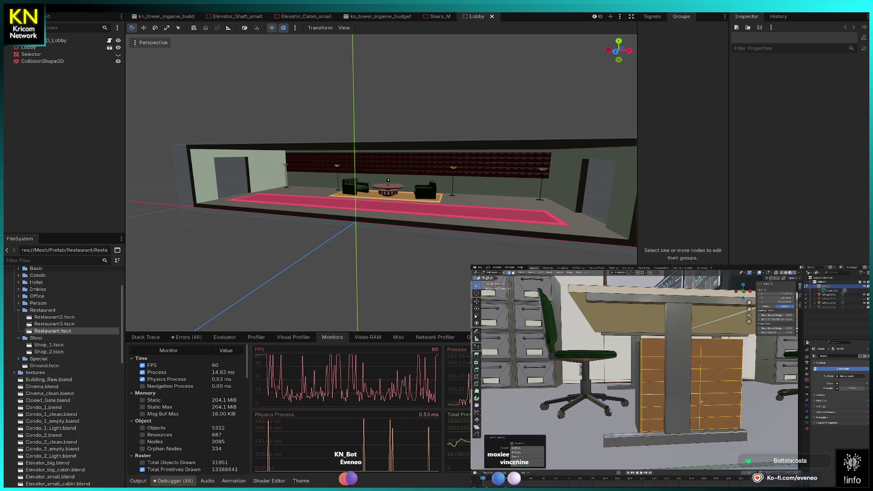
mouse_move(650, 419)
mouse_down()
mouse_move(666, 365)
mouse_move(555, 441)
mouse_up()
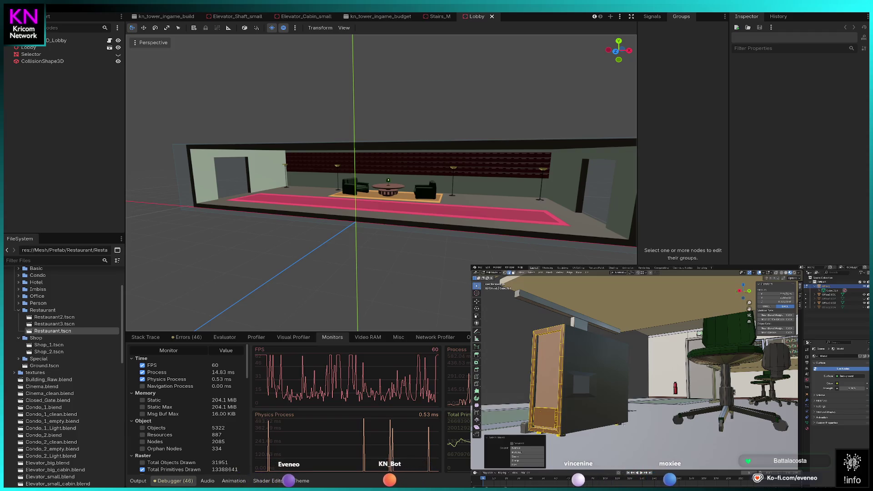
Hide the selected under-desk cabinet geometry and return to Object Mode.
drag(619, 423, 599, 424)
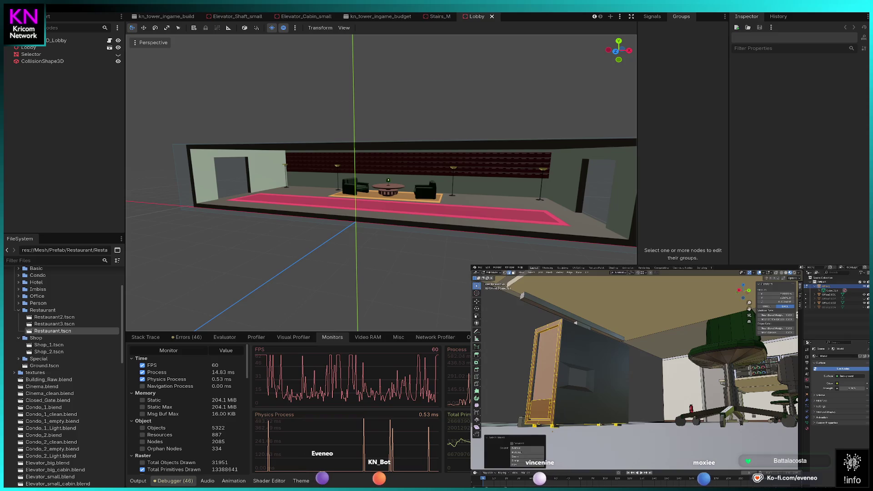
key(alt+a)
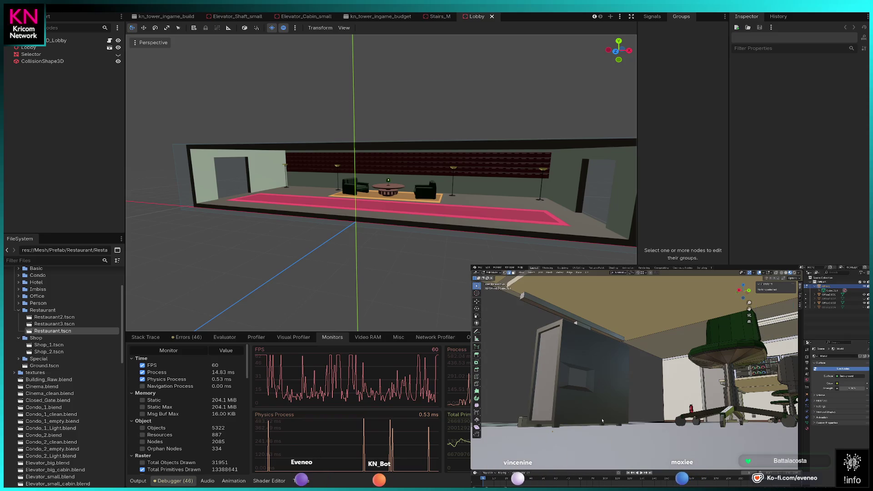
key(Tab)
key(h)
Select the dark wall cabinet and Office1, select linked geometry in Edit Mode, and show wireframe.
drag(602, 412, 683, 403)
click(689, 403)
click(629, 376)
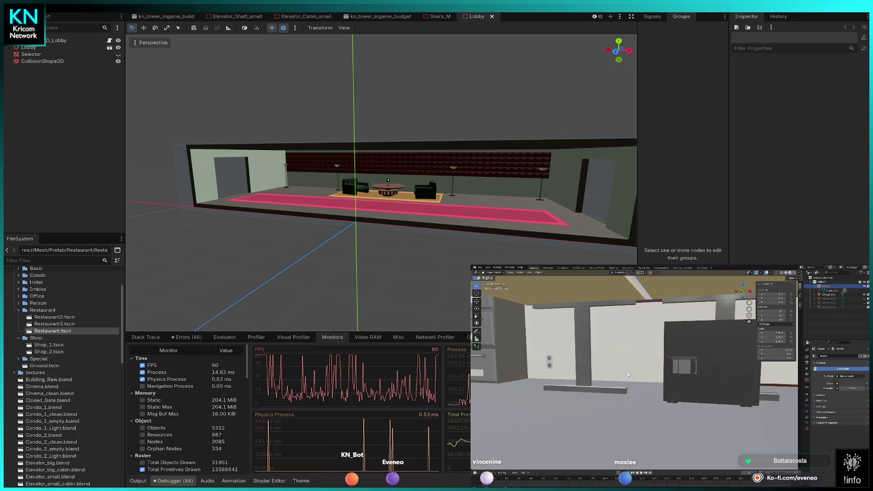
key(Tab)
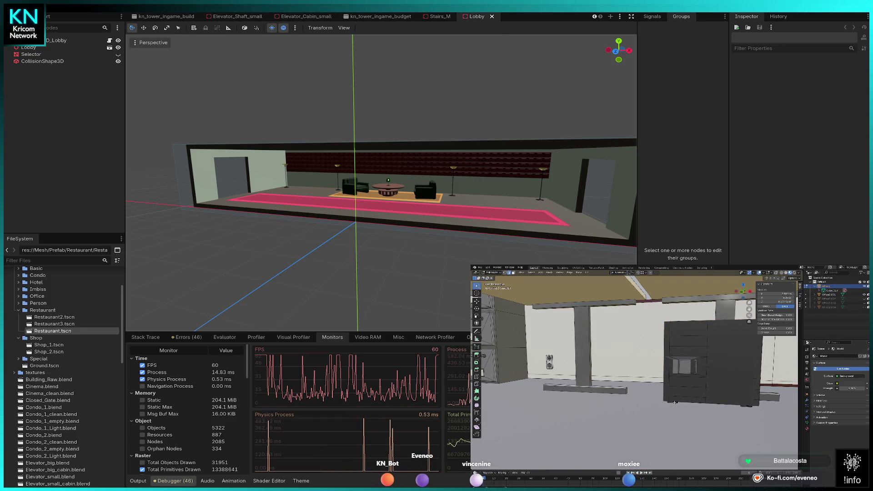
key(ctrl+l)
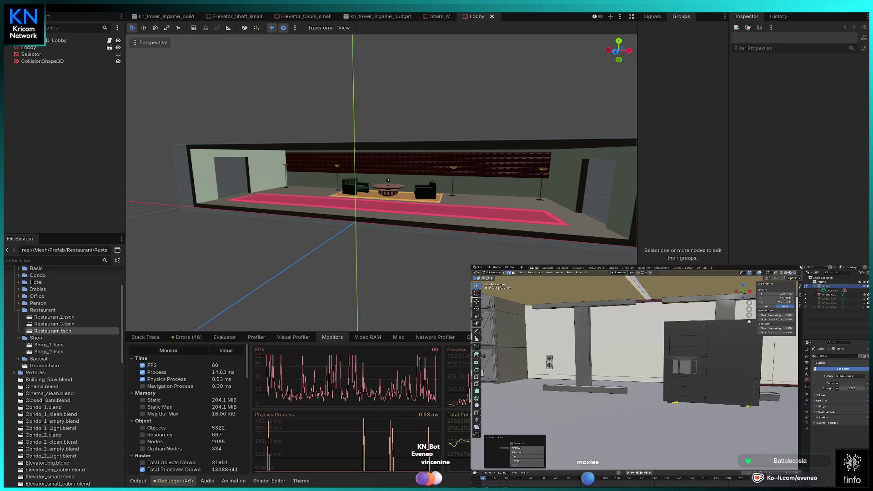
key(ctrl+Tab)
click(726, 407)
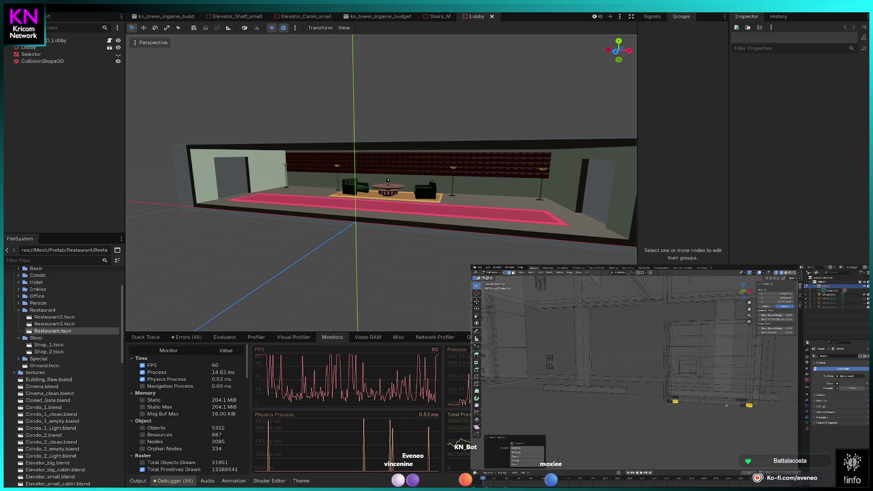
Select the dark cabinet's linked mesh, deselect its bottom-right bar, and zoom out.
key(l)
key(l)
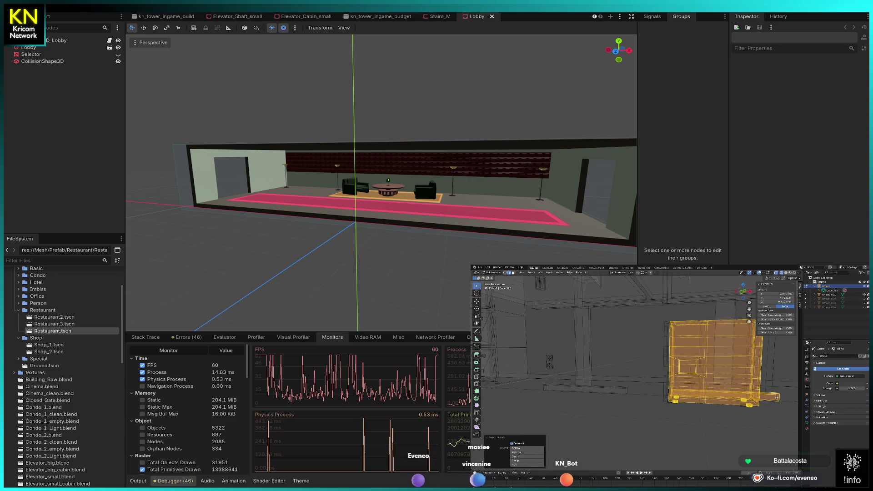
key(shift+l)
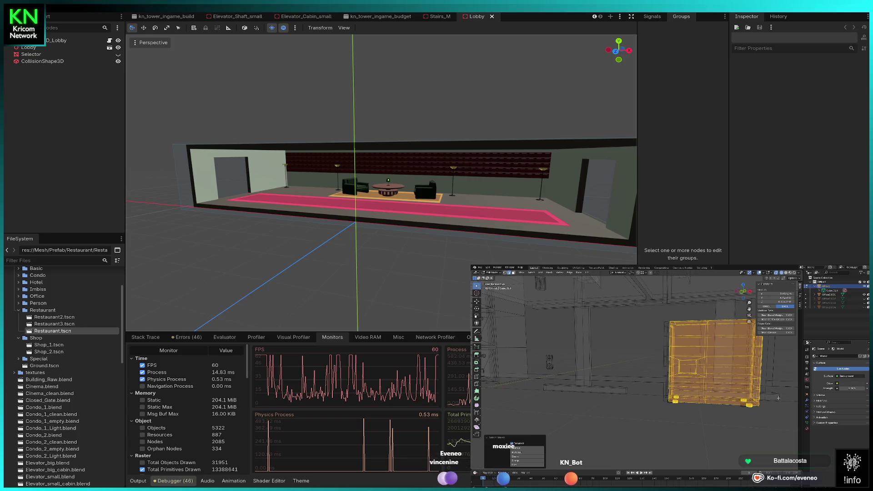
scroll(779, 398, down, 10)
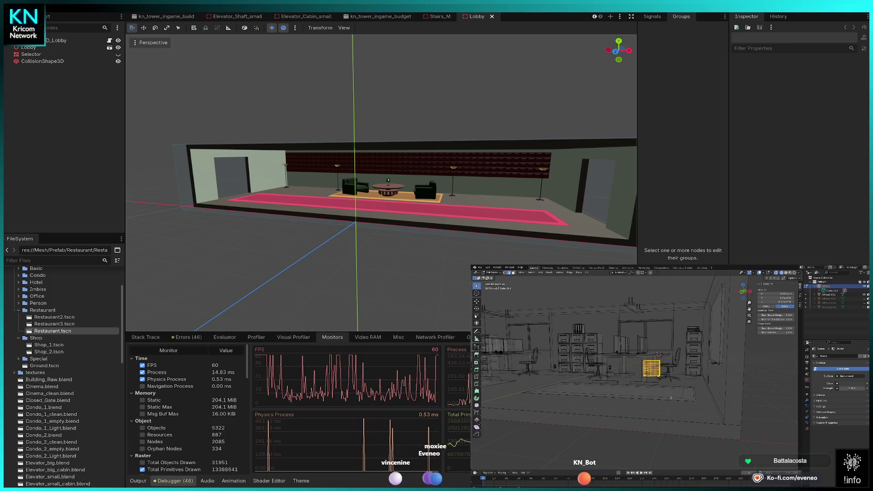
Delete the dark cabinet geometry, select everything and reveal the hidden objects.
key(x)
click(669, 400)
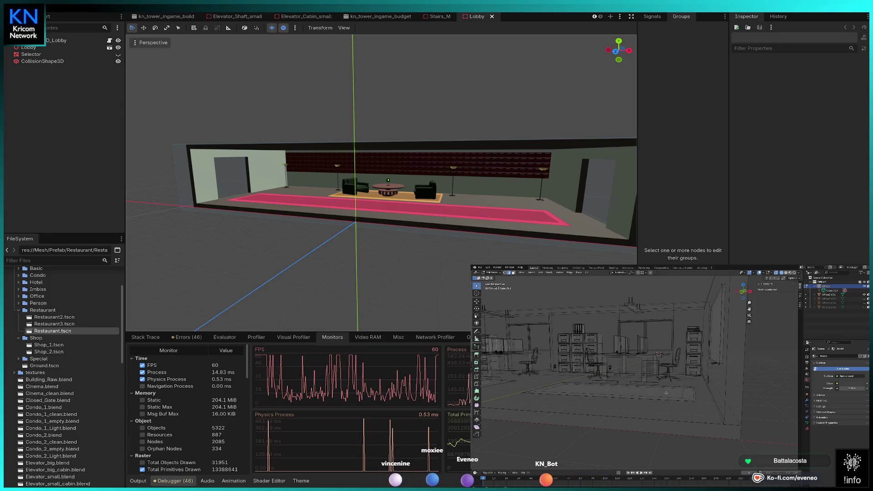
key(a)
key(alt+h)
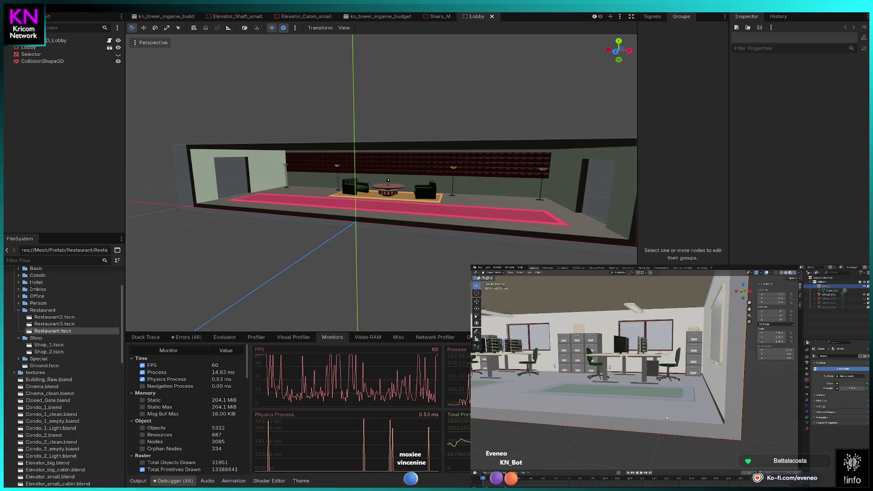
drag(653, 408, 737, 393)
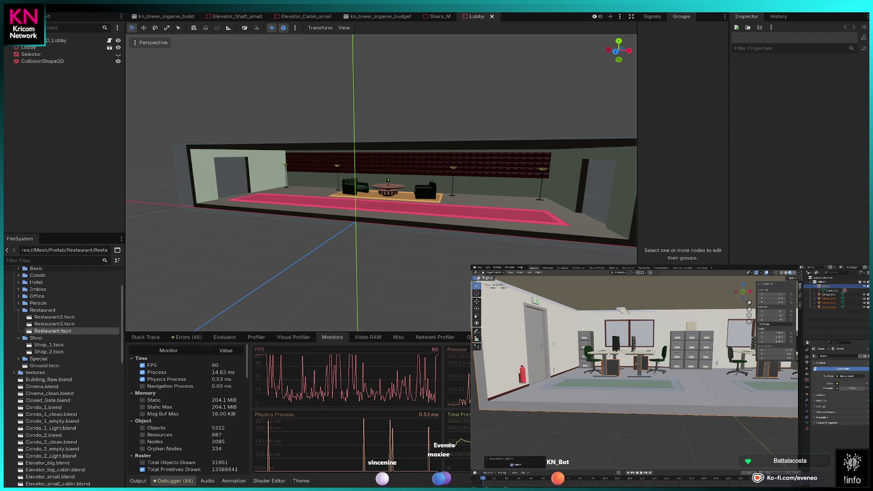
Select all mesh geometry in Edit Mode and choose an option from the right-click context menu.
key(Tab)
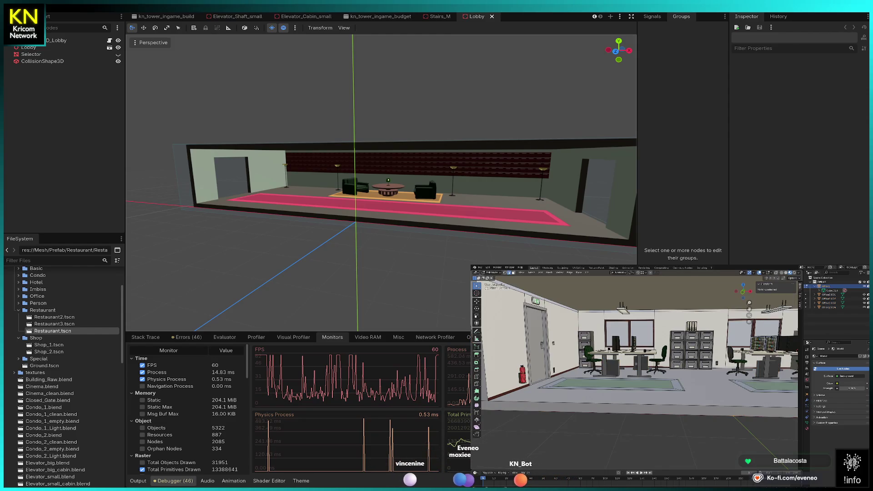
key(a)
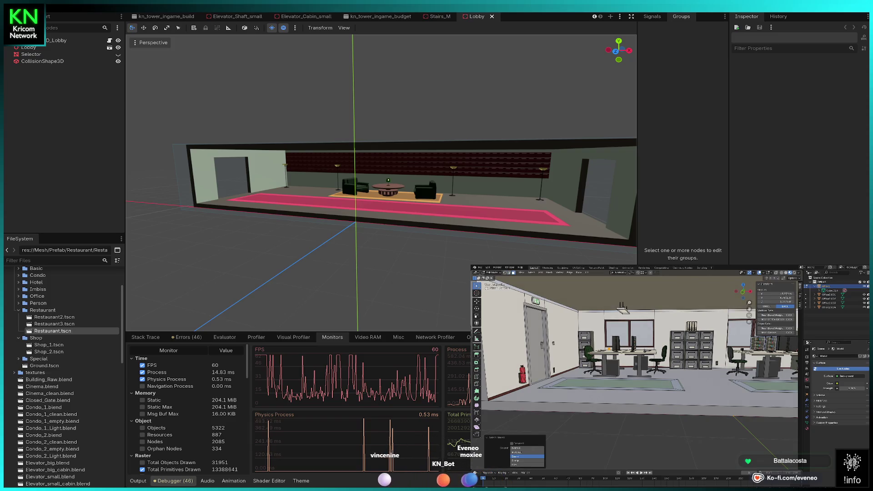
drag(686, 353, 654, 360)
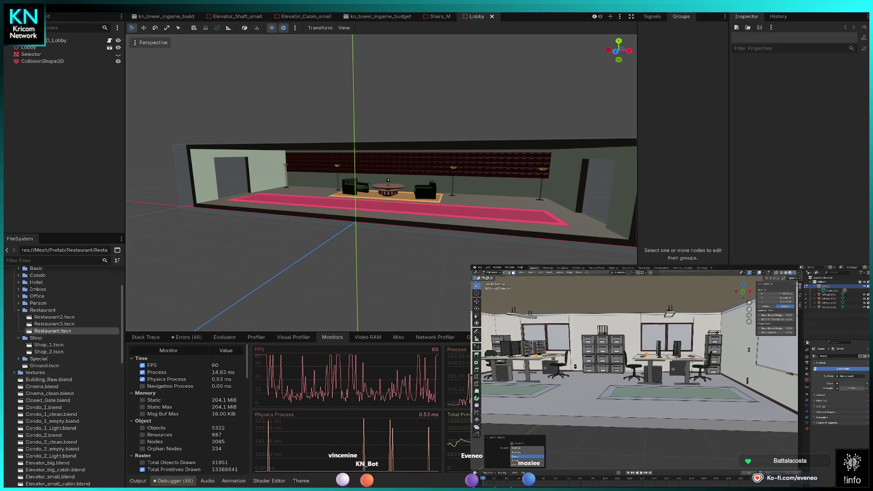
scroll(623, 356, up, 5)
drag(623, 356, 630, 363)
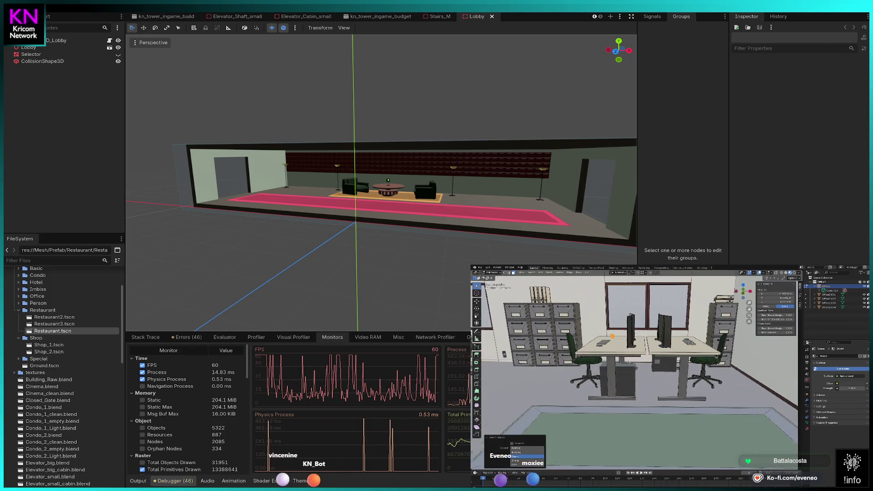
scroll(630, 362, up, 2)
right_click(630, 363)
click(635, 369)
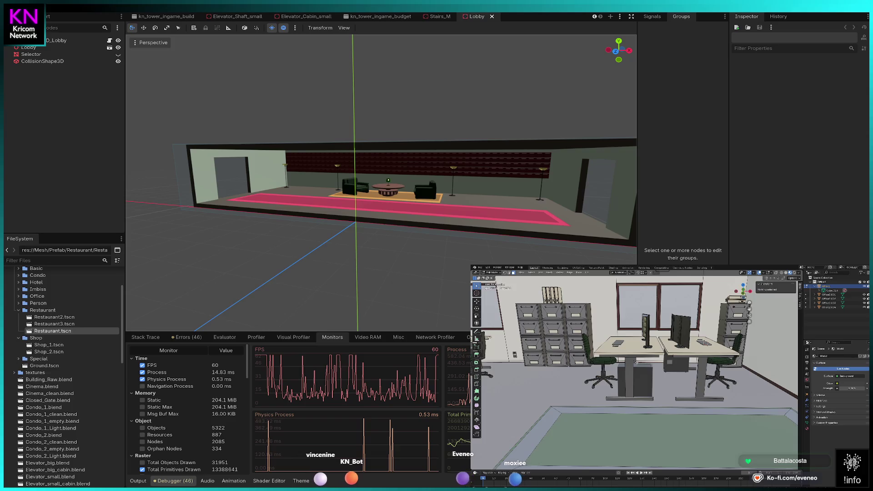
scroll(637, 363, down, 8)
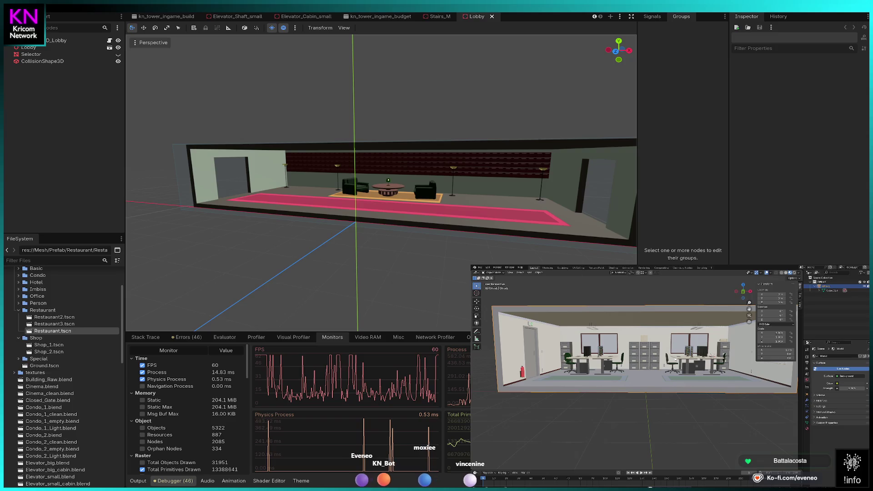
click(479, 268)
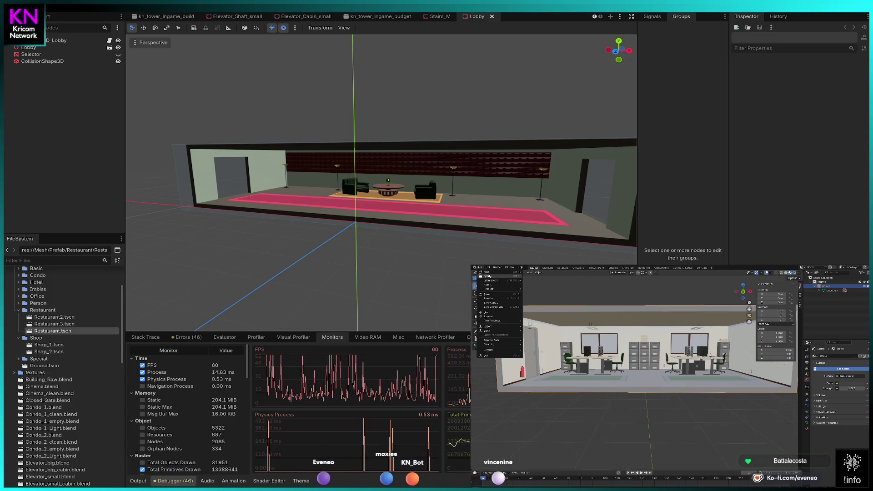
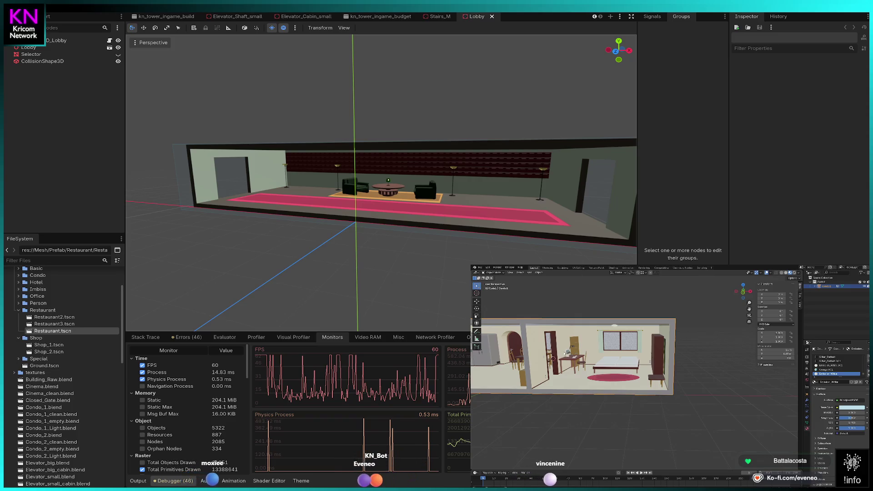
Open the office room file from Open Recent, closing the condo file.
drag(564, 353, 612, 352)
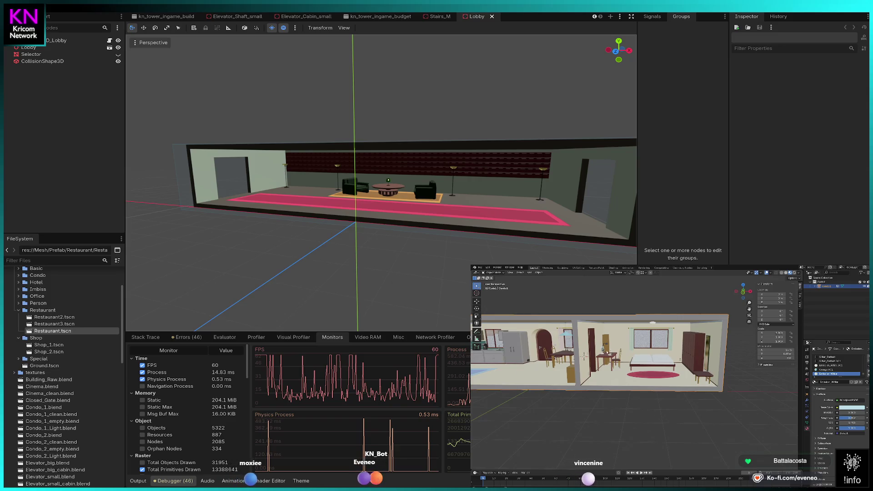
click(479, 268)
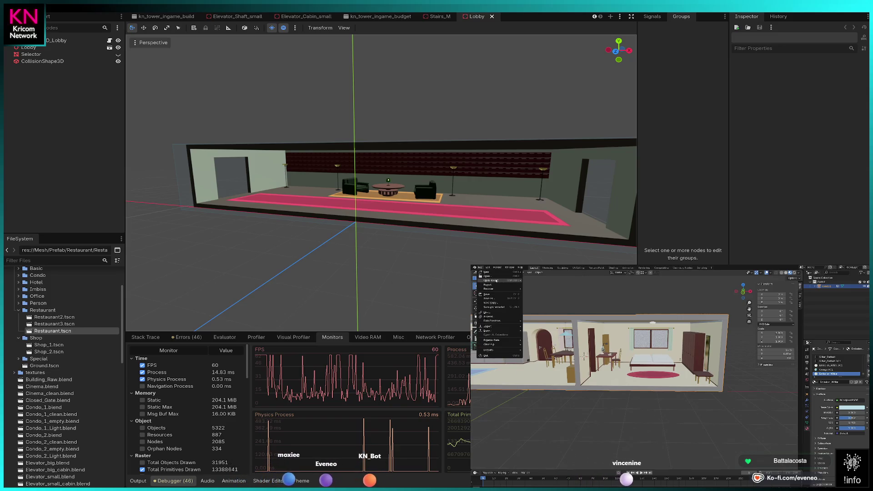
mouse_move(497, 281)
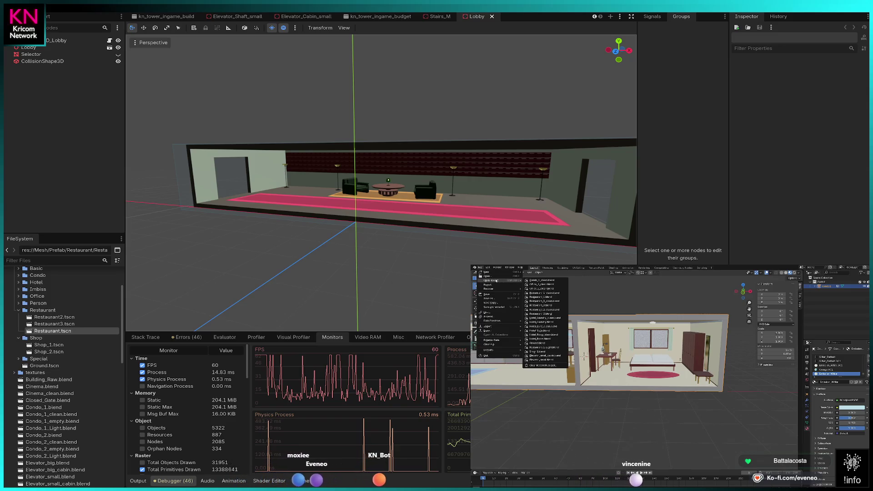
click(538, 286)
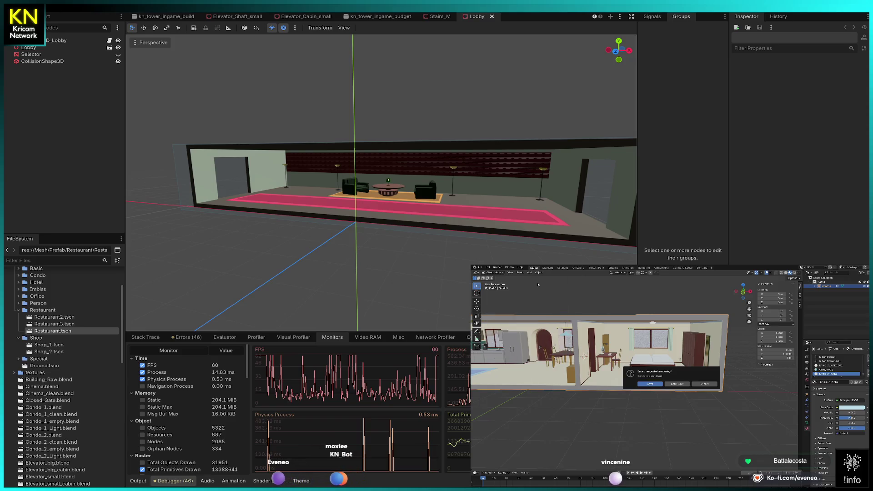
click(656, 385)
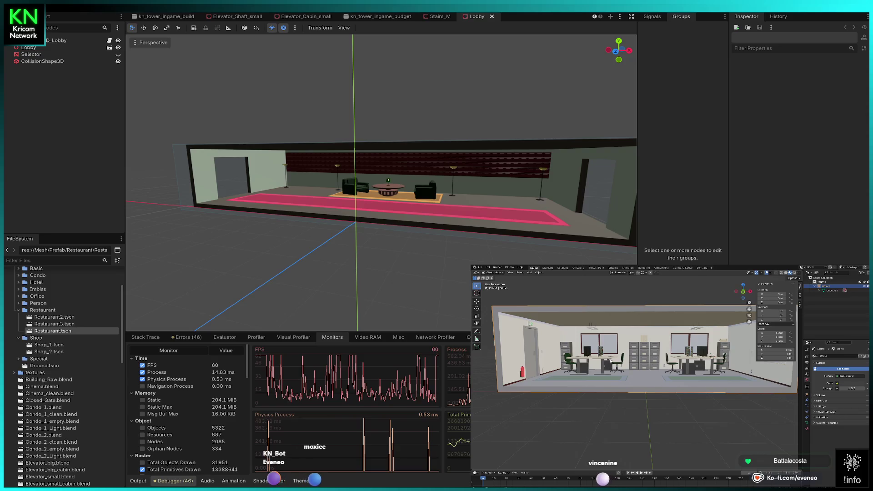
Duplicate the linked office desk equipment along Y and separate it into its own object.
scroll(612, 365, up, 3)
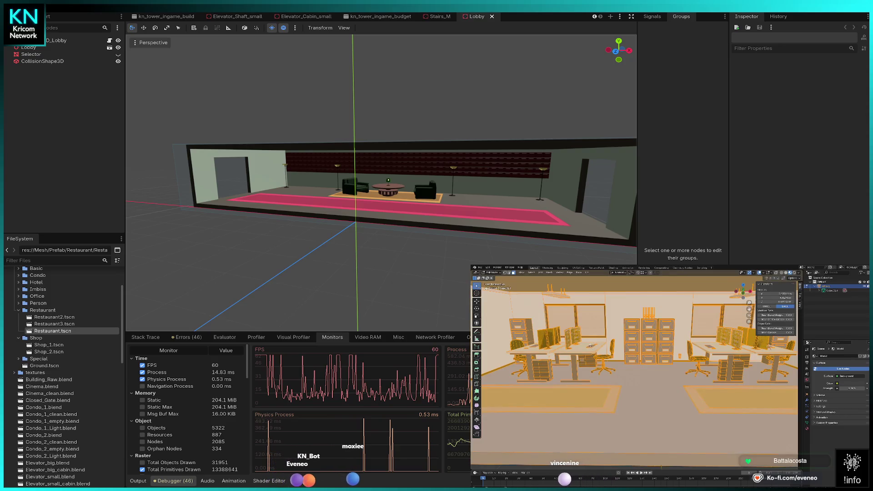
key(alt+a)
key(ctrl+l)
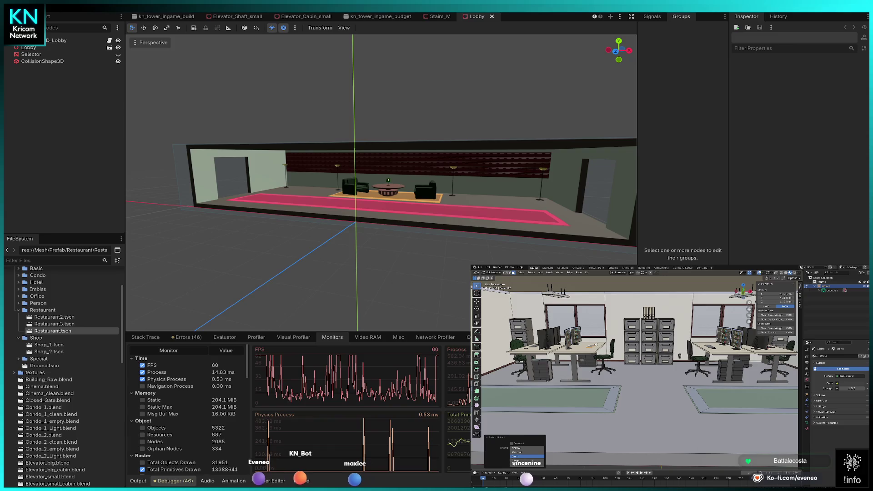
key(g)
key(y)
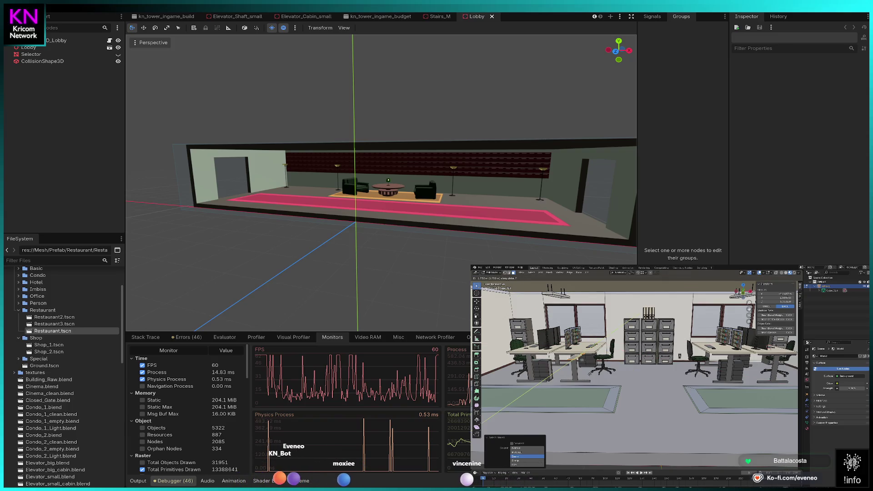
click(585, 385)
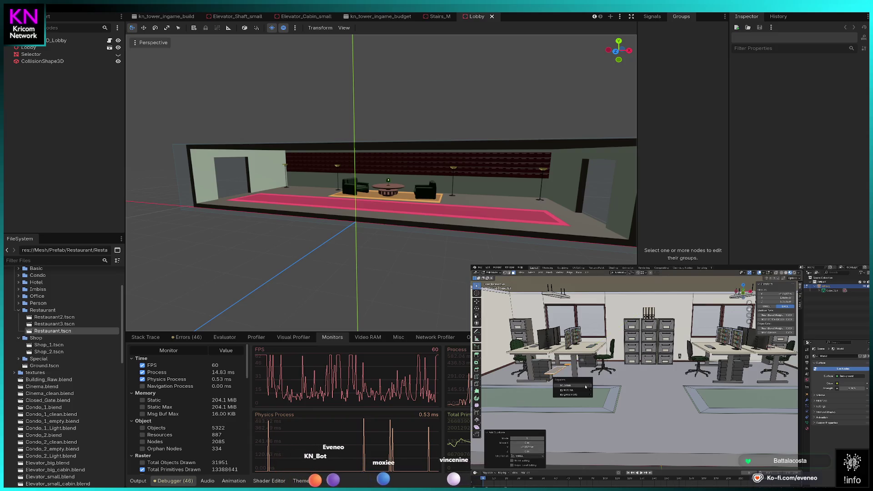
key(p)
click(558, 371)
Return to Object Mode, delete the temporary Office.001 object and bring up recent files.
key(Tab)
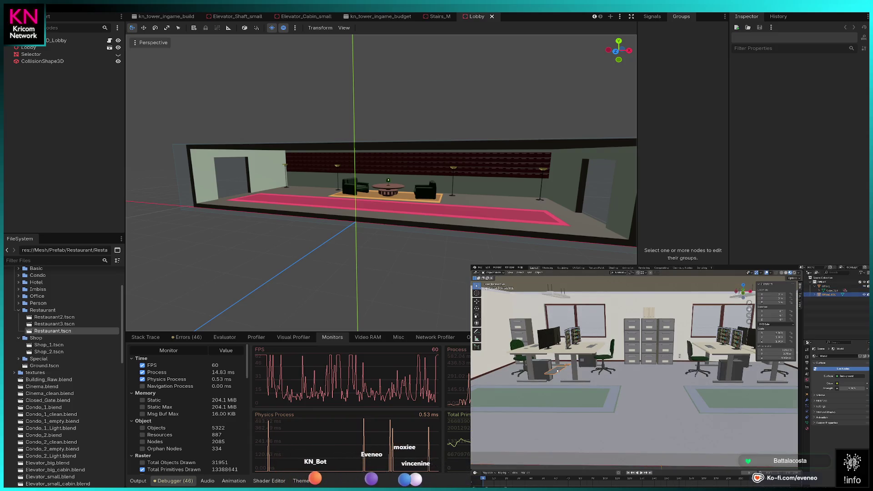
click(558, 371)
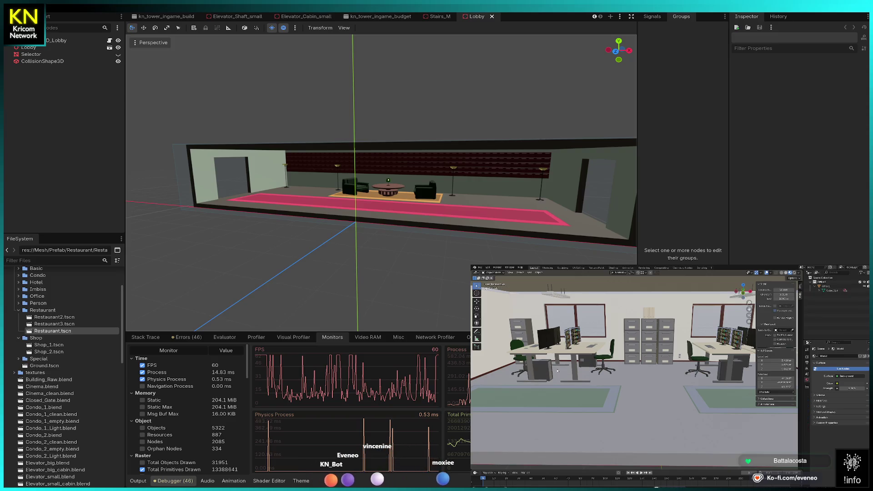
click(479, 268)
mouse_move(496, 282)
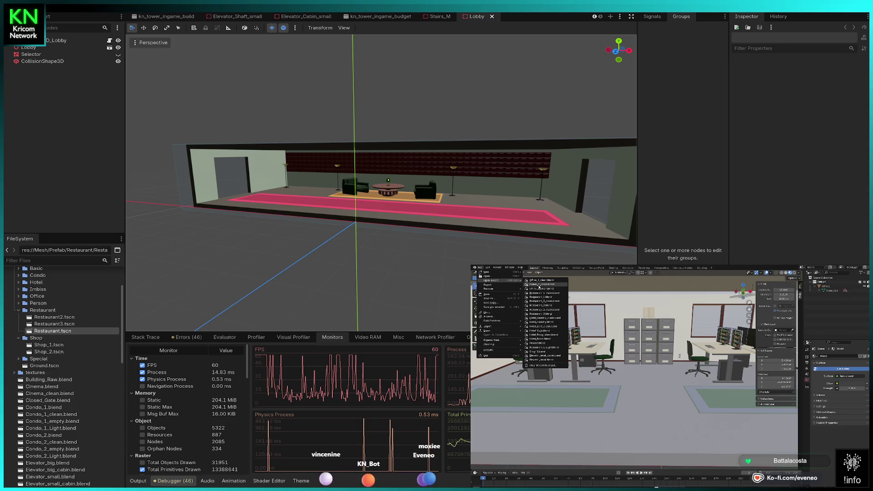
Reopen the condo file, discarding the office file, and orbit over the condo.
click(538, 287)
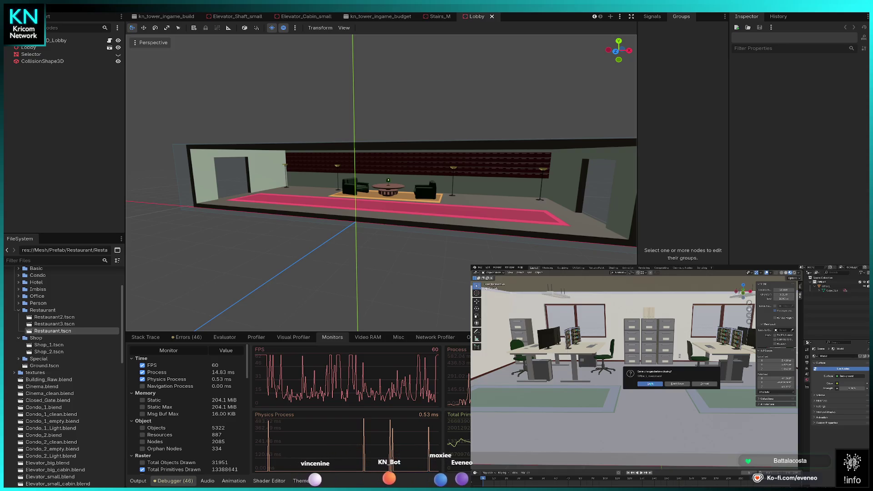
click(653, 386)
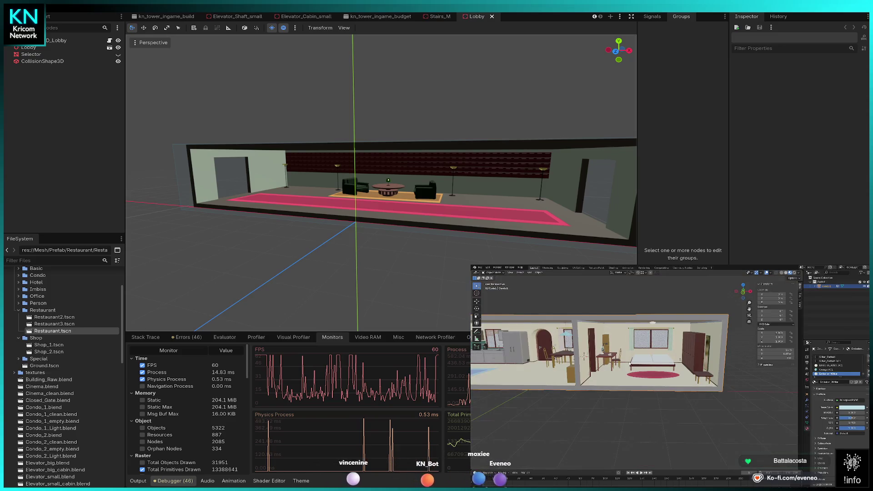
drag(630, 365, 605, 365)
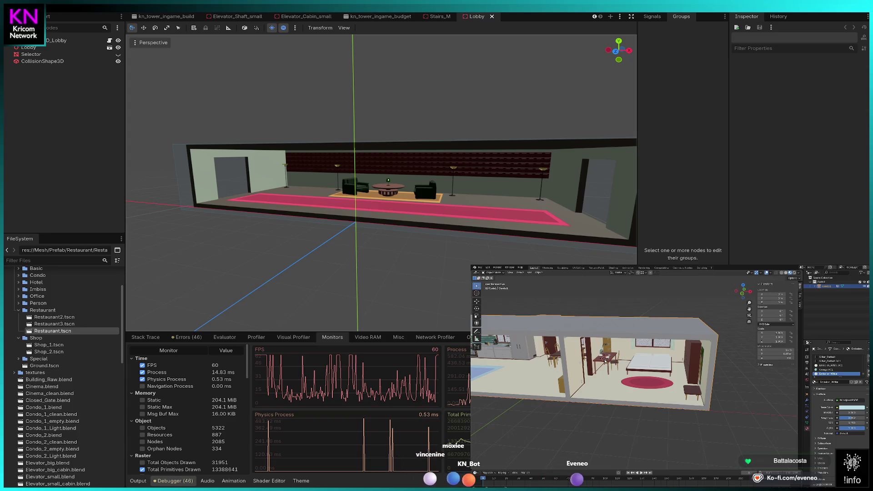
Paste the office object, snap it to the 3D cursor, and reset its origin.
key(ctrl+v)
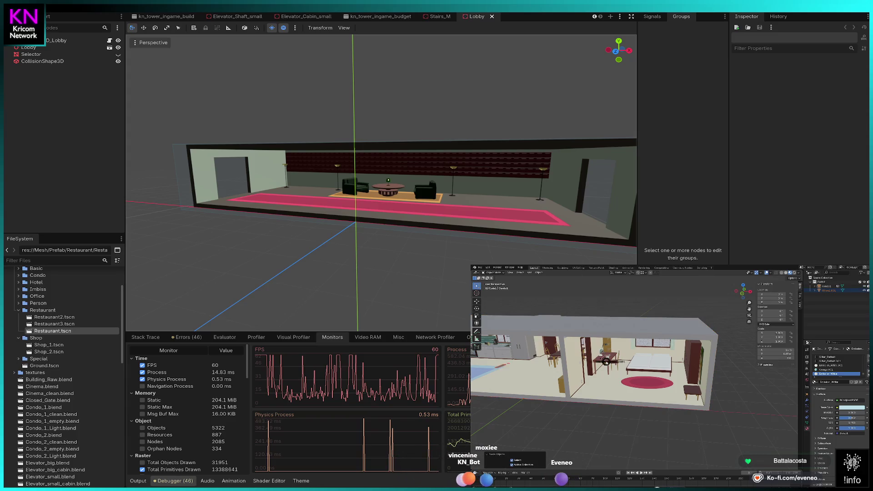
key(shift+s)
click(621, 374)
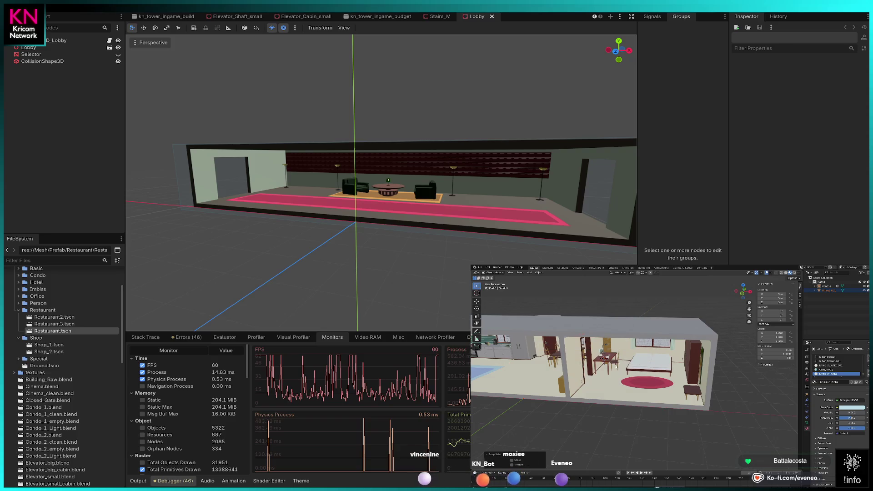
key(KP_Decimal)
scroll(599, 339, up, 3)
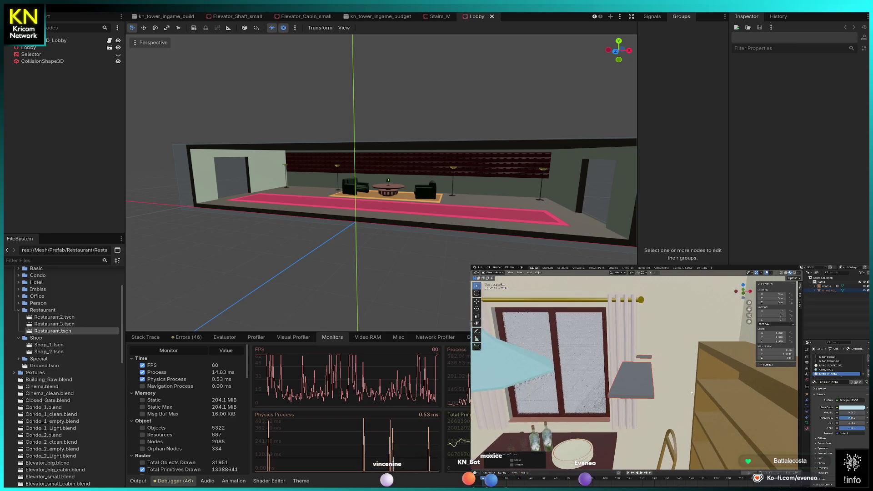
scroll(599, 339, down, 5)
right_click(641, 391)
mouse_move(650, 393)
click(692, 397)
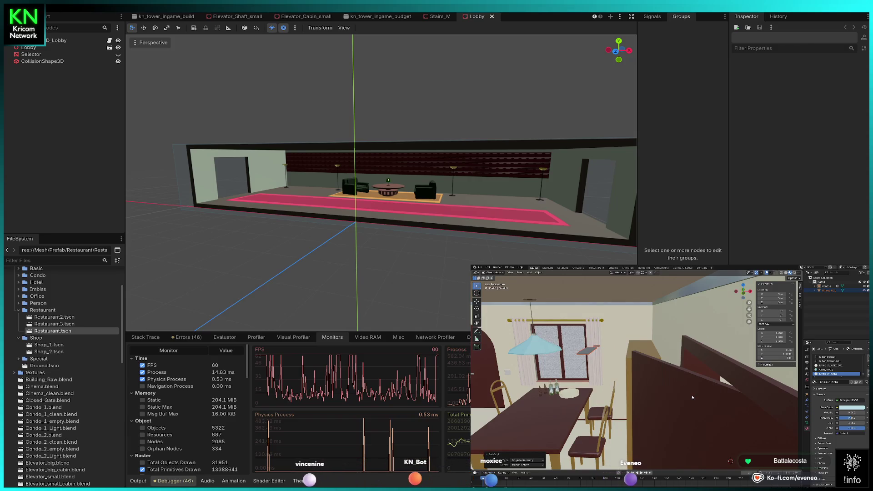
Snap the pasted equipment onto the bedroom desk, then select the bed for editing.
key(KP_Decimal)
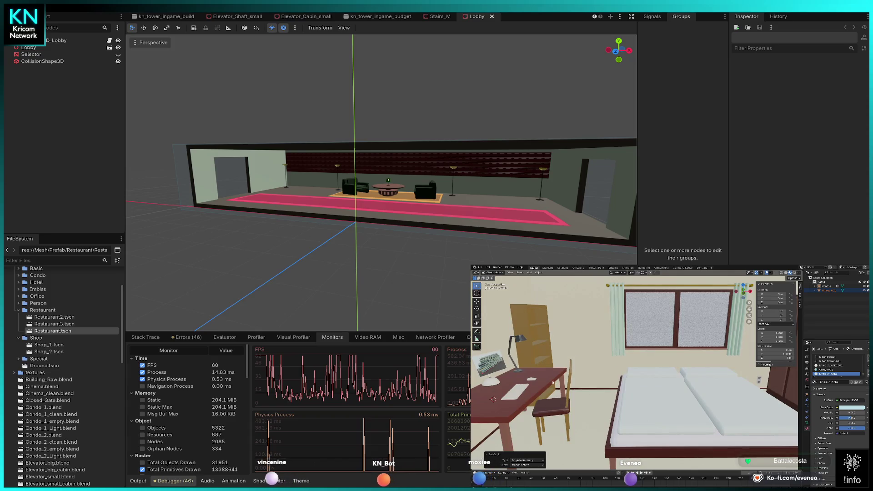
scroll(568, 379, up, 2)
key(shift+s)
click(569, 363)
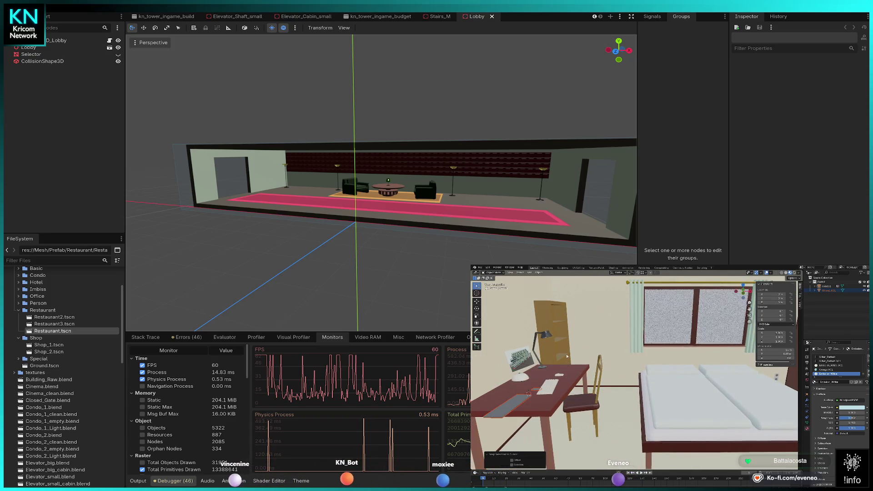
drag(569, 363, 627, 422)
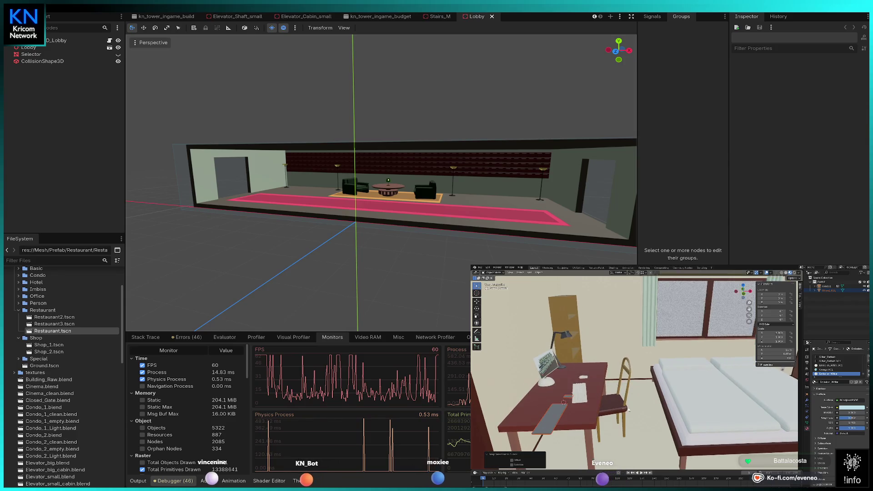
click(710, 400)
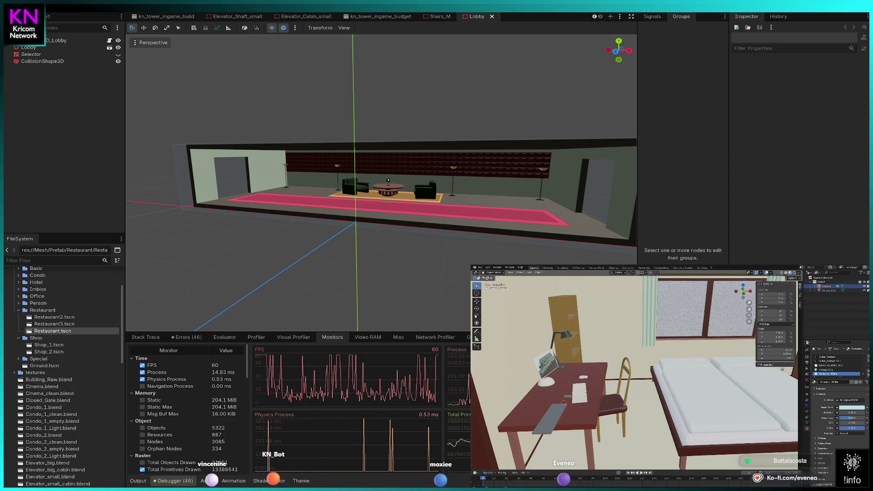
key(Tab)
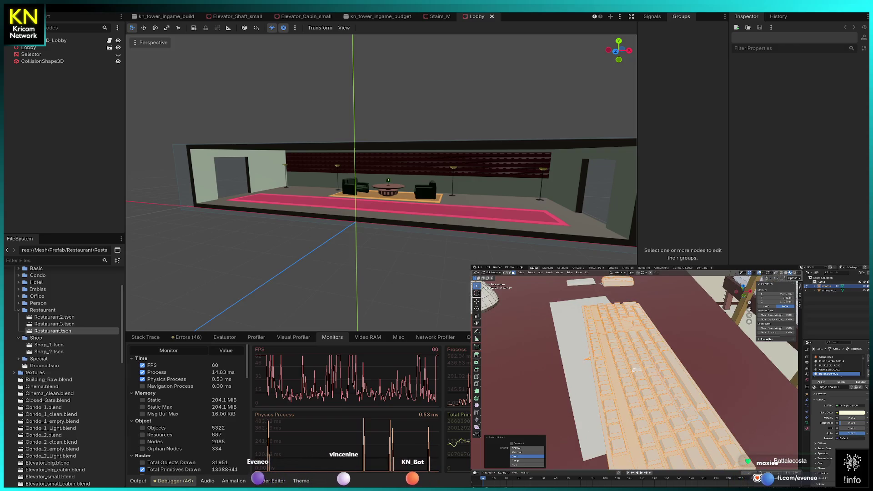
Delete the office keyboard from the dark red bedroom desk via its context menu.
right_click(600, 283)
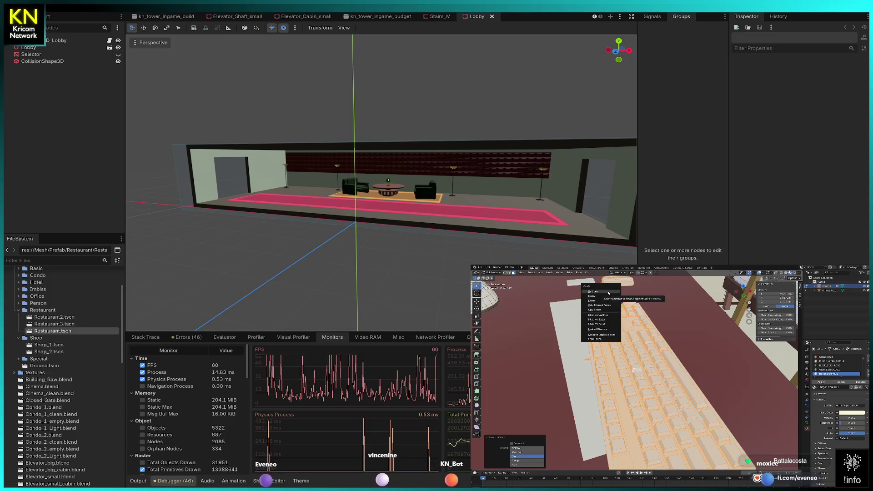
click(610, 300)
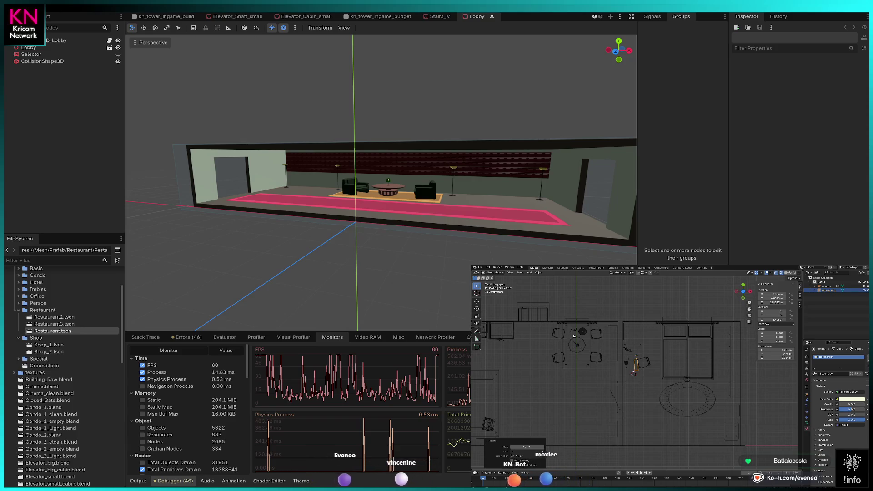
Enter Edit Mode and zoom in on a vertex beside the dining chairs.
key(a)
key(Tab)
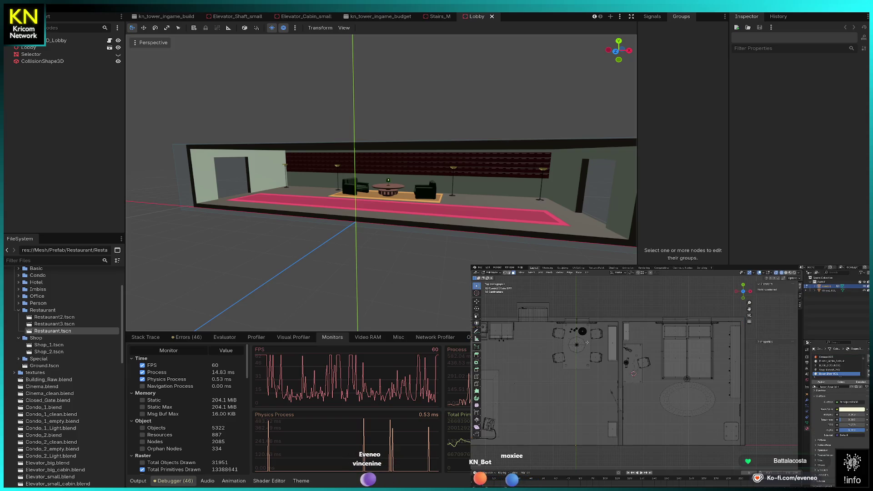
click(572, 332)
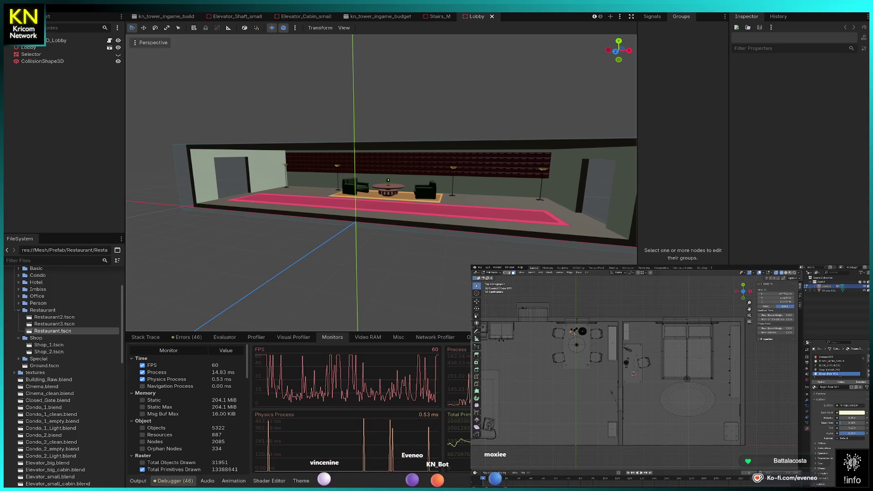
key(KP_Decimal)
scroll(648, 352, down, 3)
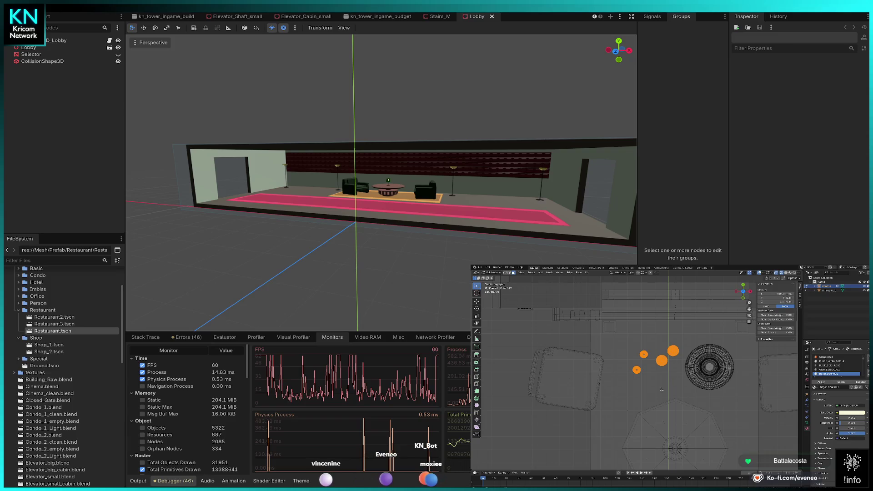
scroll(662, 391, down, 2)
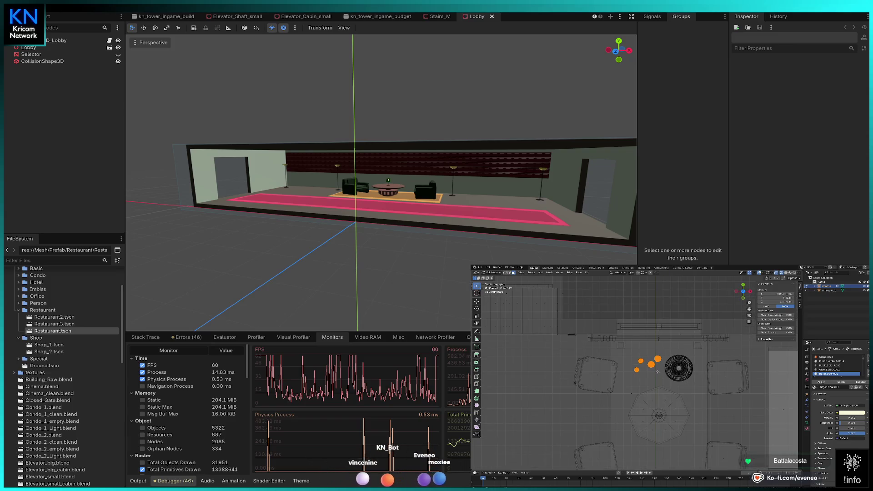
scroll(658, 372, up, 4)
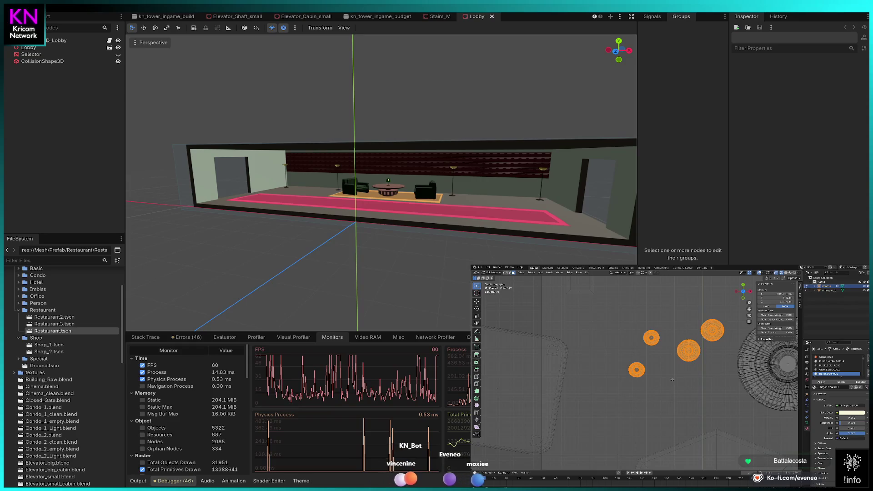
scroll(673, 380, down, 3)
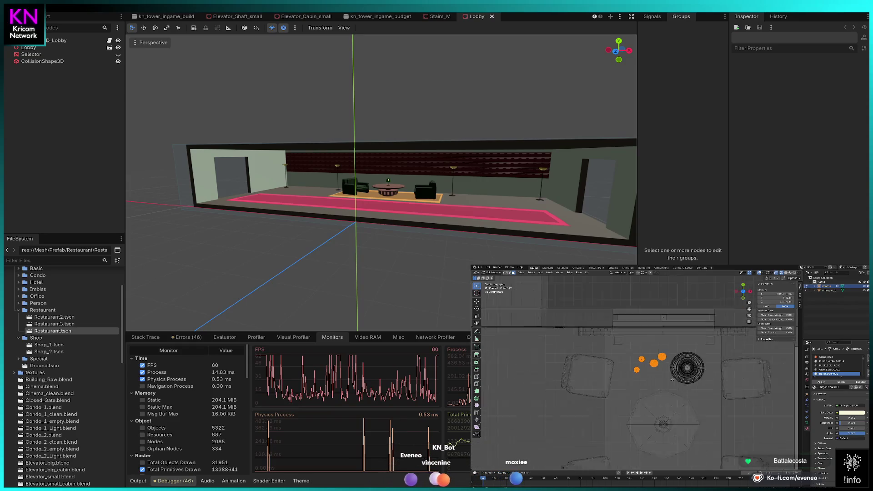
scroll(742, 357, up, 4)
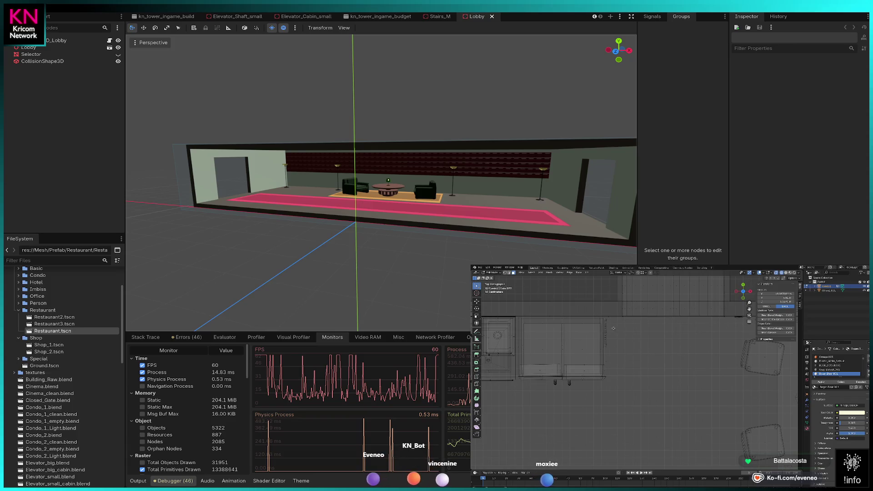
scroll(614, 328, up, 3)
scroll(606, 327, down, 5)
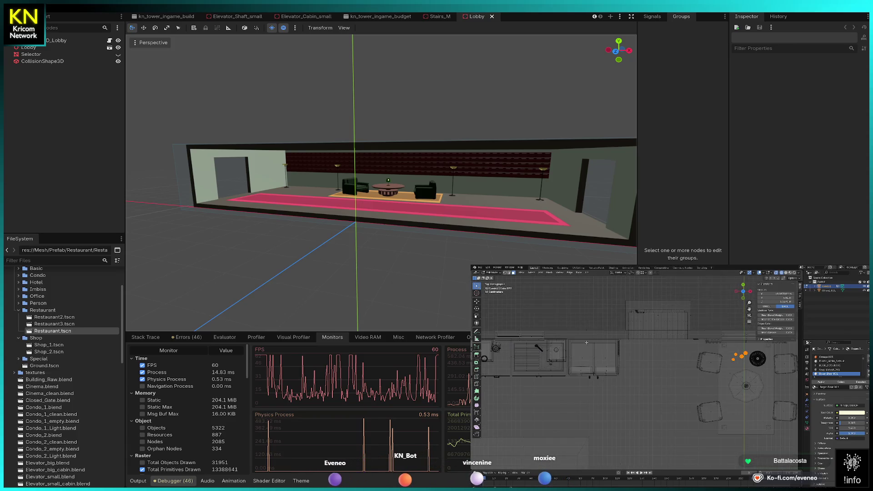
scroll(657, 362, up, 4)
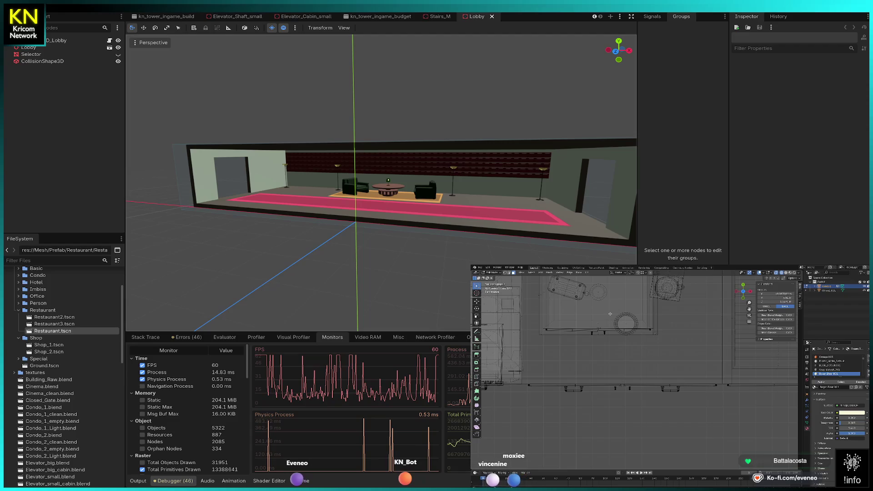
scroll(616, 309, up, 3)
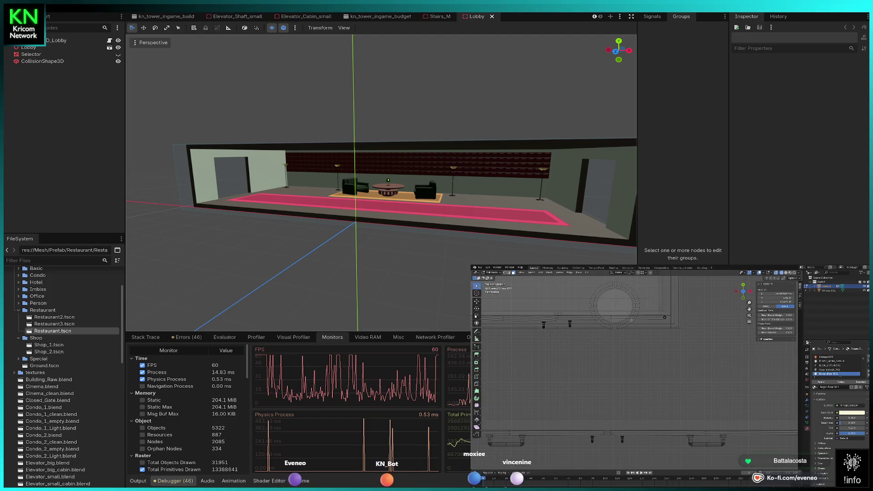
Select the whole round table mesh and arrange the condo's kitchen, dining table, bed and pink rug.
key(l)
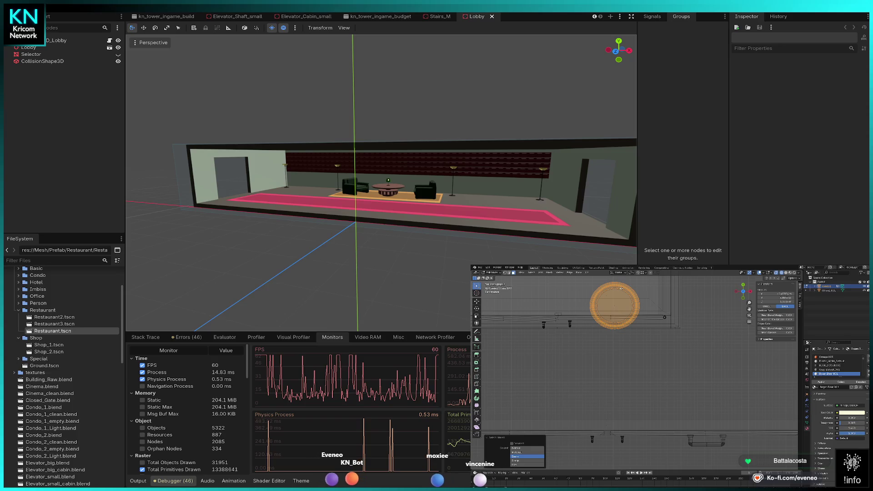
drag(638, 337, 625, 313)
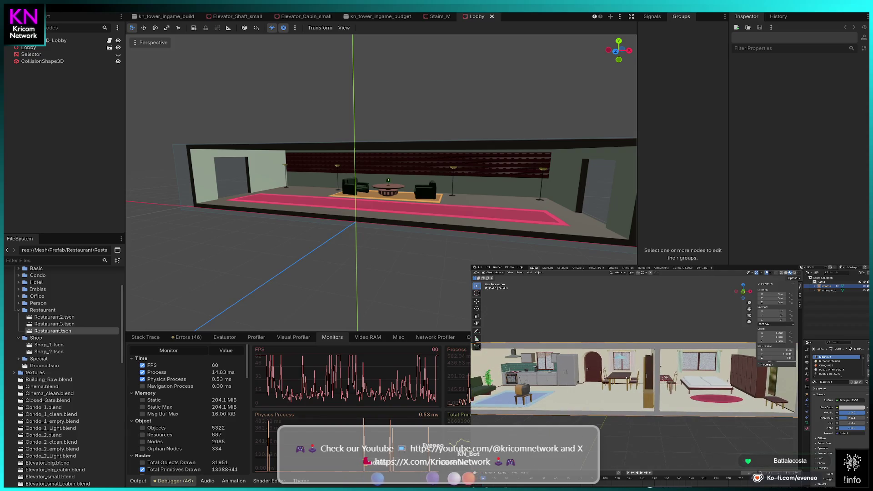
click(481, 269)
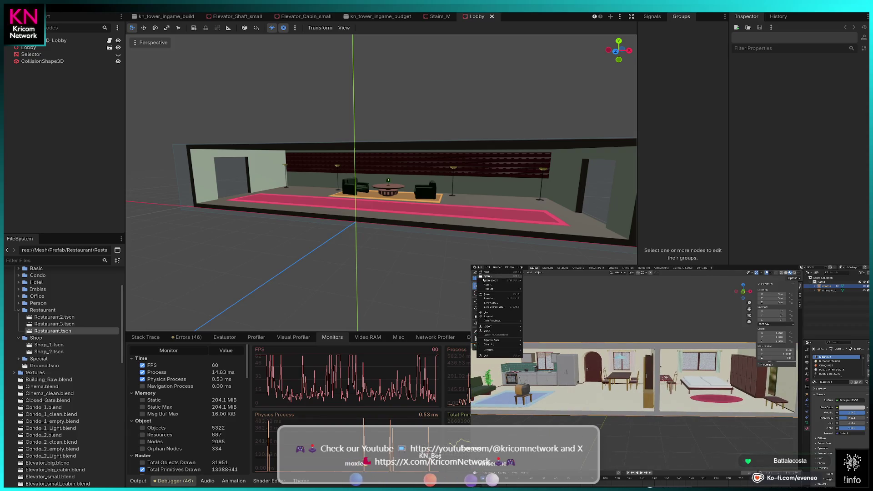
Purge unused data from the condo file via File > Clean Up.
mouse_move(490, 345)
click(548, 346)
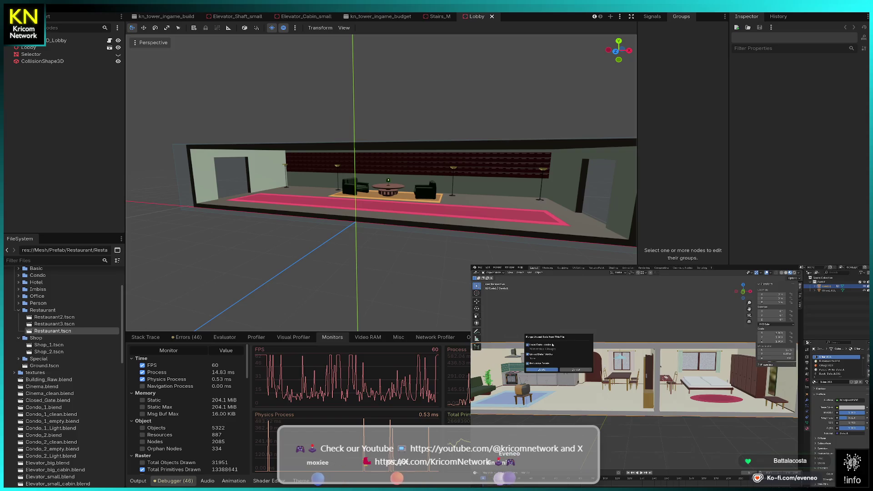
click(546, 372)
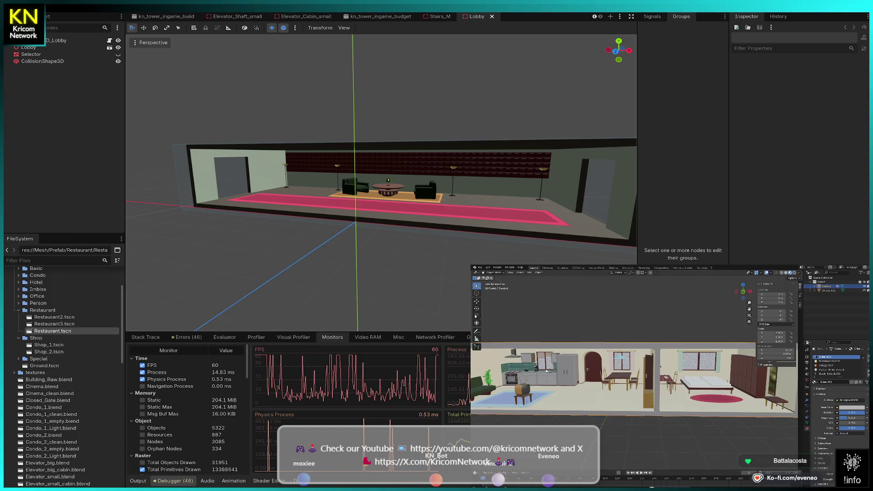
Select the condo pieces and join them into one object.
click(828, 290)
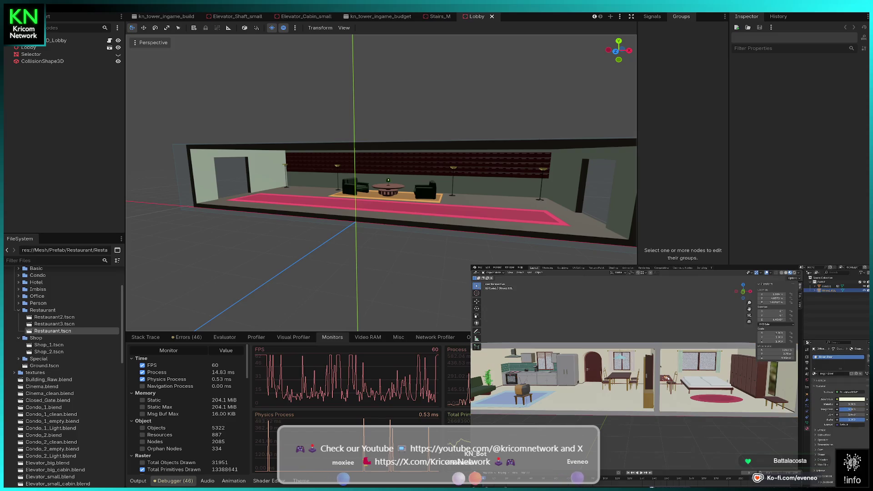
scroll(678, 414, up, 6)
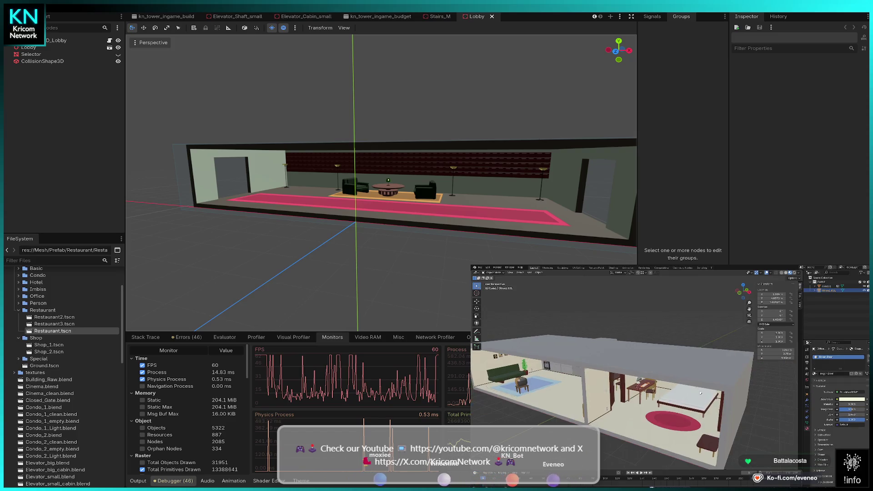
scroll(678, 414, up, 3)
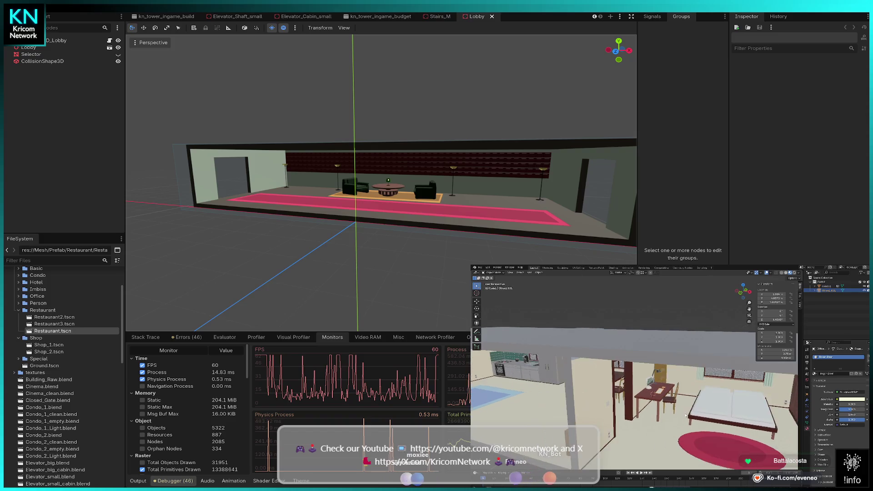
click(667, 419)
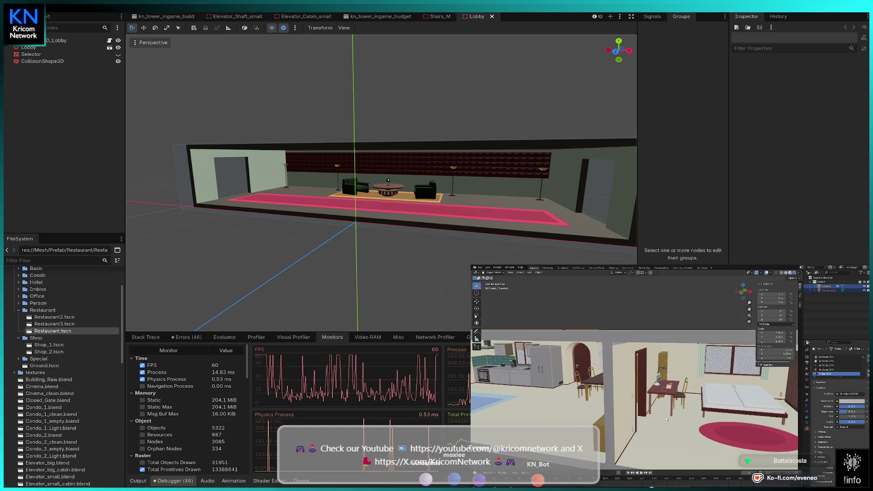
right_click(641, 411)
click(641, 411)
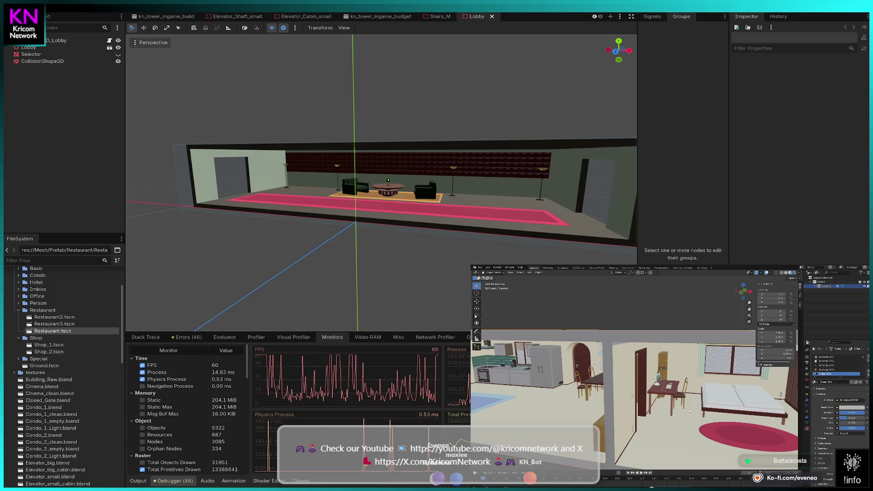
scroll(671, 402, down, 8)
scroll(671, 402, up, 2)
Switch to another file, answering the save-changes prompt.
click(482, 268)
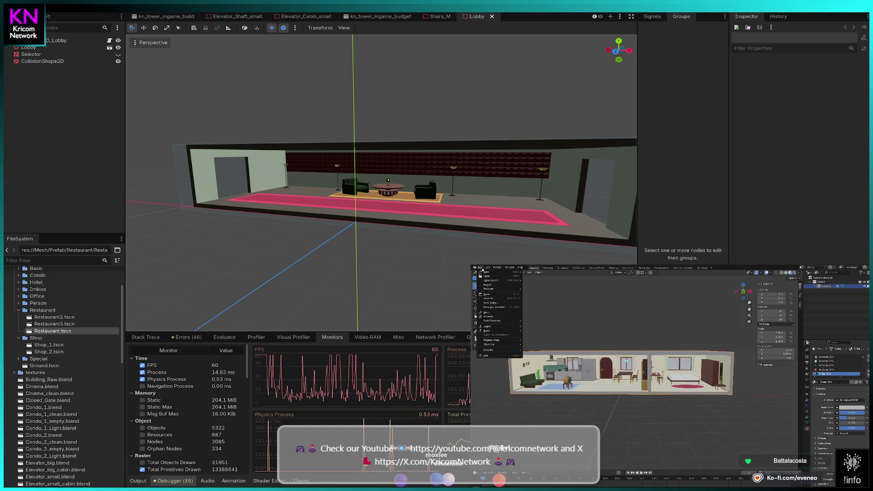
click(536, 272)
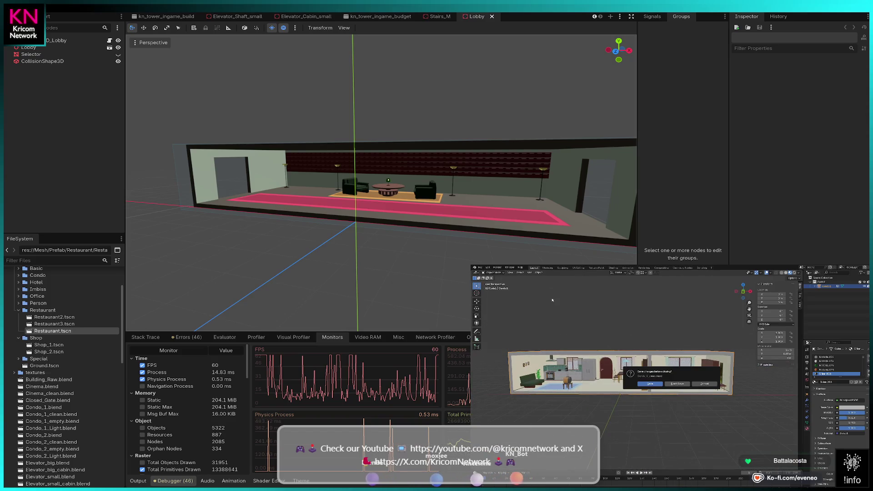
click(643, 385)
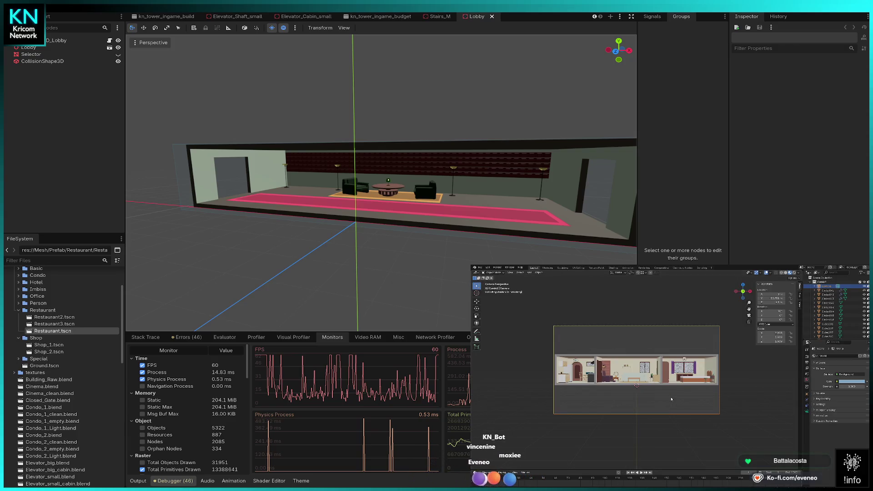
Open the office room .blend file through the File menu.
click(483, 269)
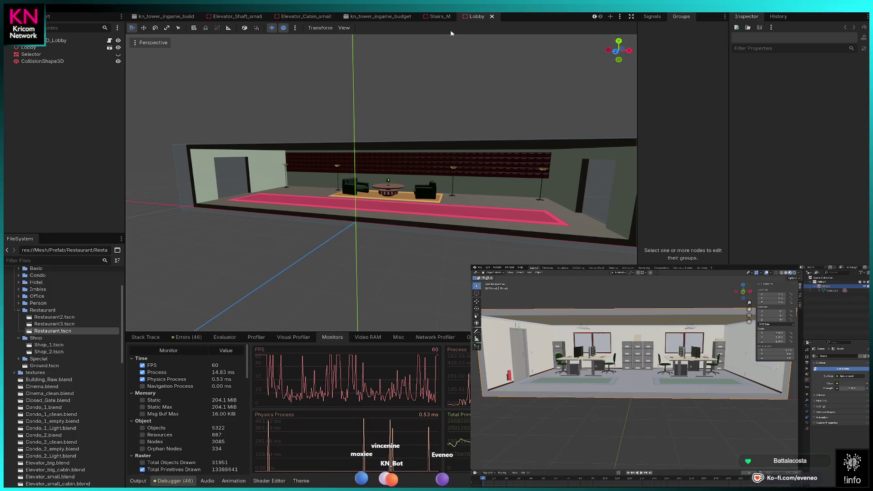
Return to Godot to reimport Office_2_clean.blend, run KN TOWER and start a new game.
click(452, 34)
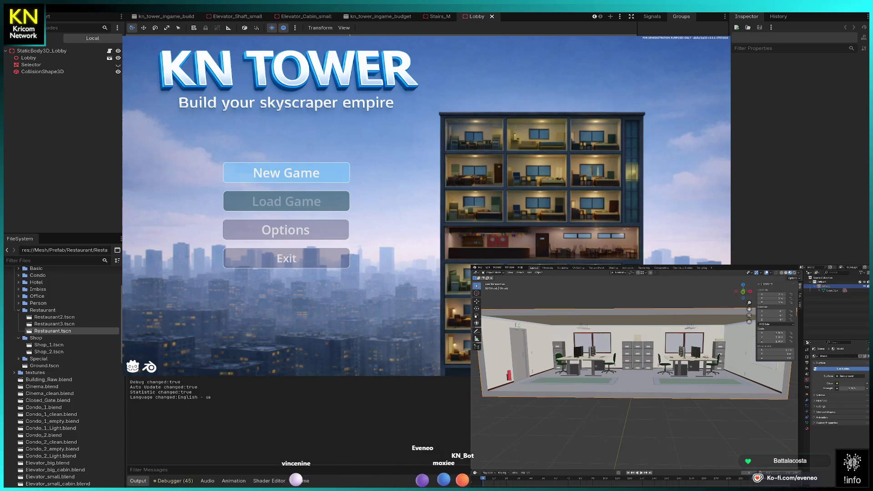
click(287, 173)
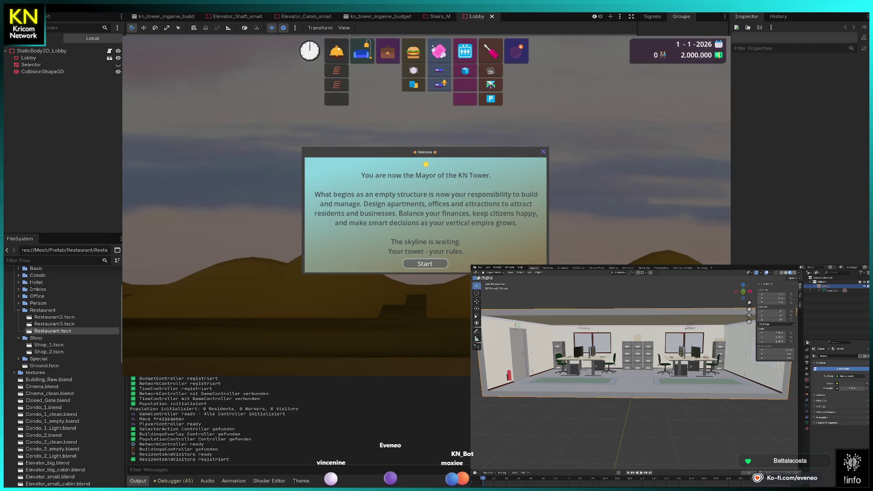
Show the Debugger Monitors panel and dismiss the new game's welcome message.
click(173, 481)
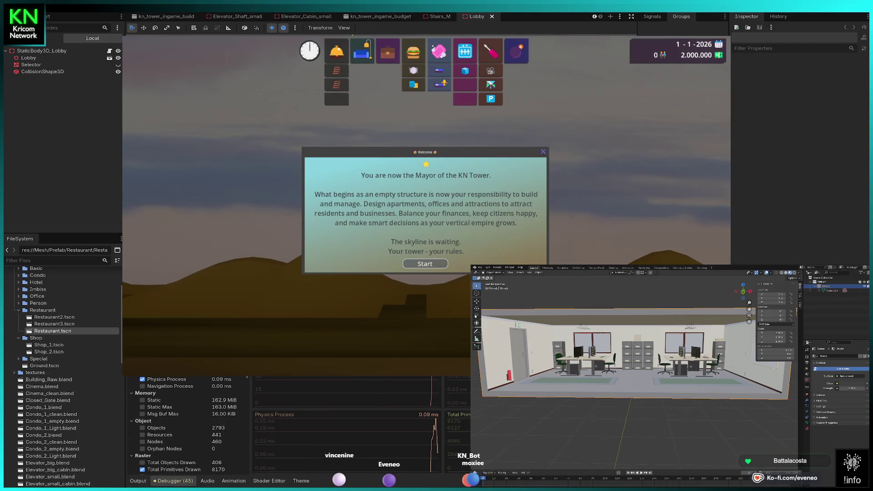
scroll(186, 423, up, 2)
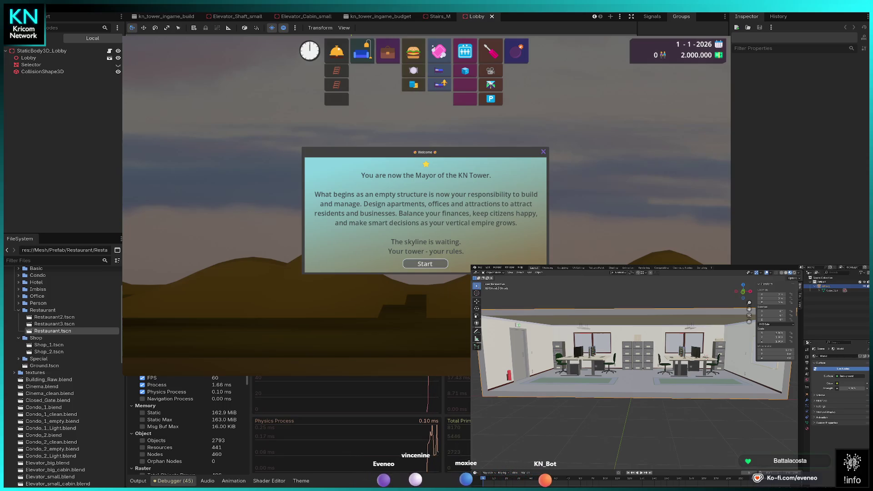
key(Return)
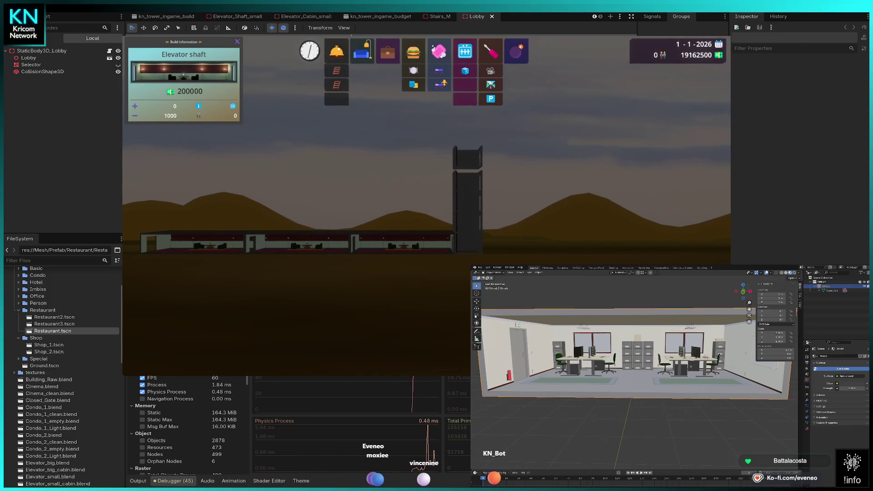
Leave shaft mode and add two more restaurant sections beside the existing ones.
key(Escape)
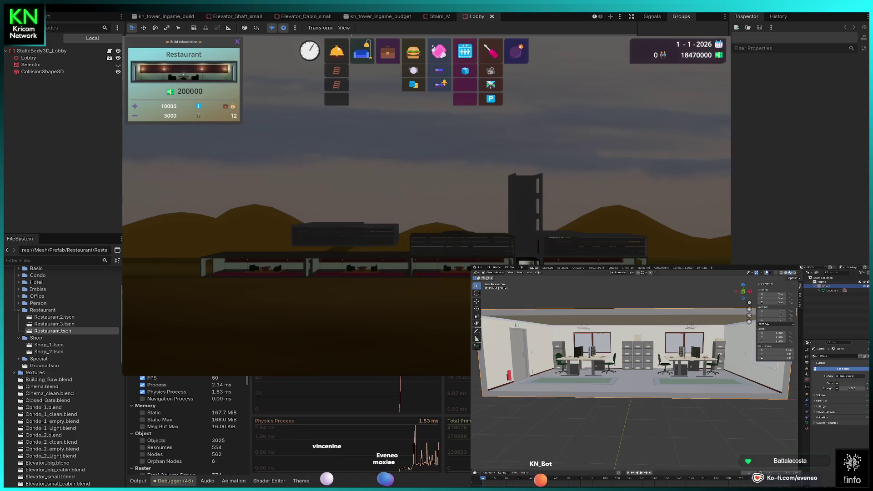
click(253, 239)
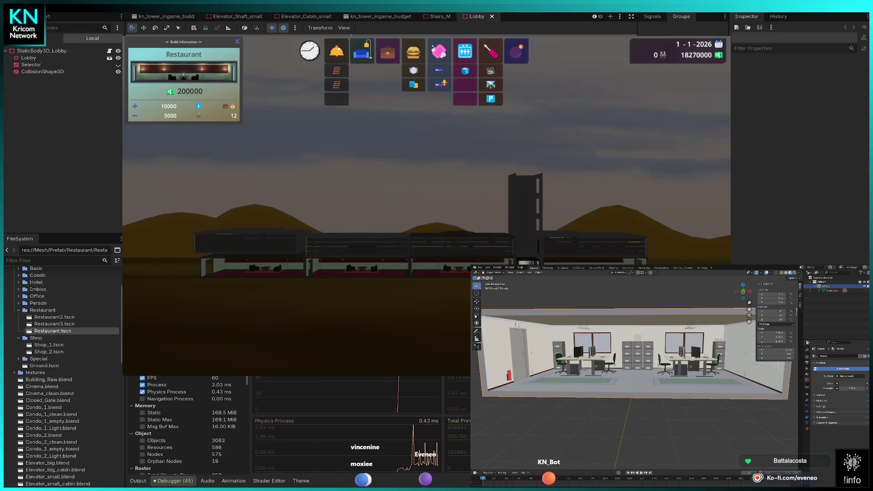
click(287, 227)
key(Escape)
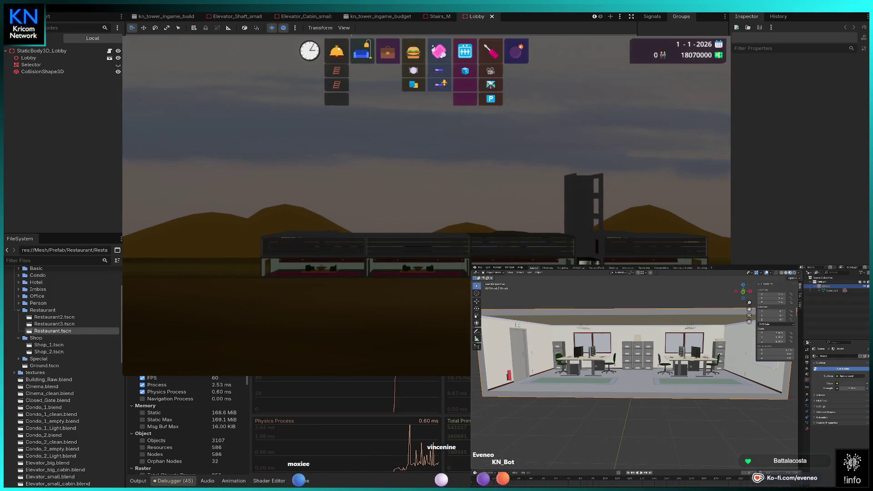
Place a row of 200000-cost shop blocks on top of the lobby rooms.
key(s)
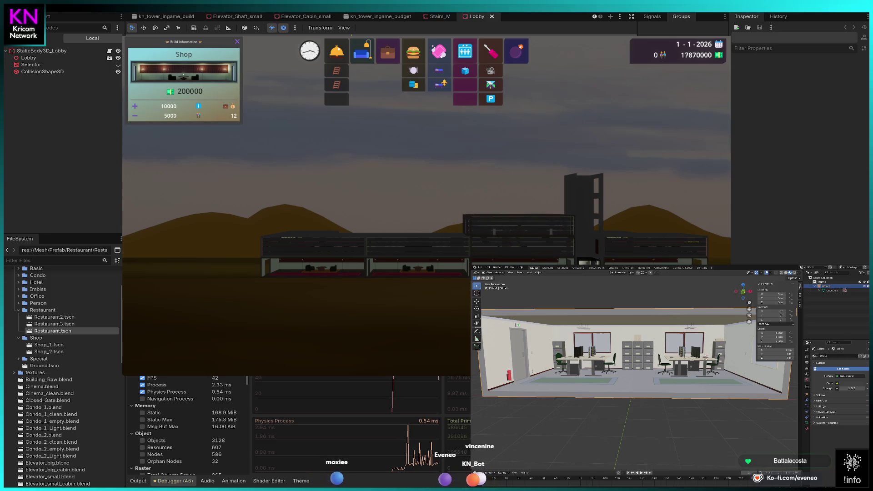
key(Escape)
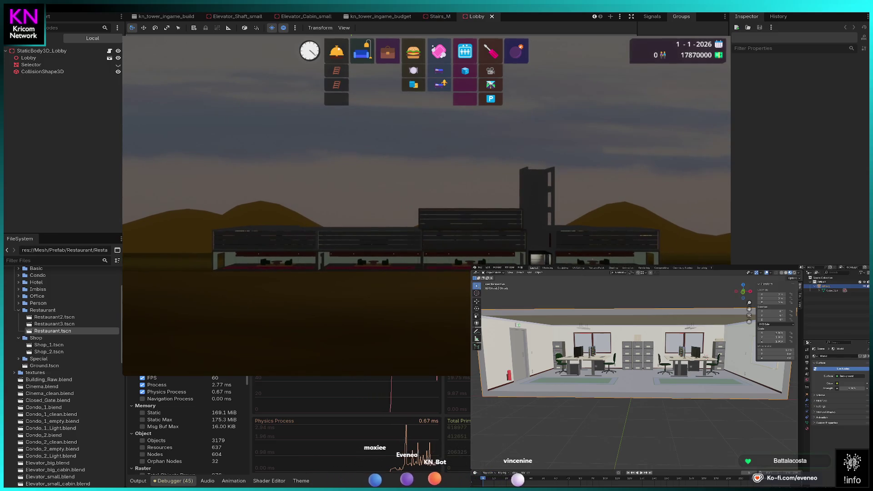
key(s)
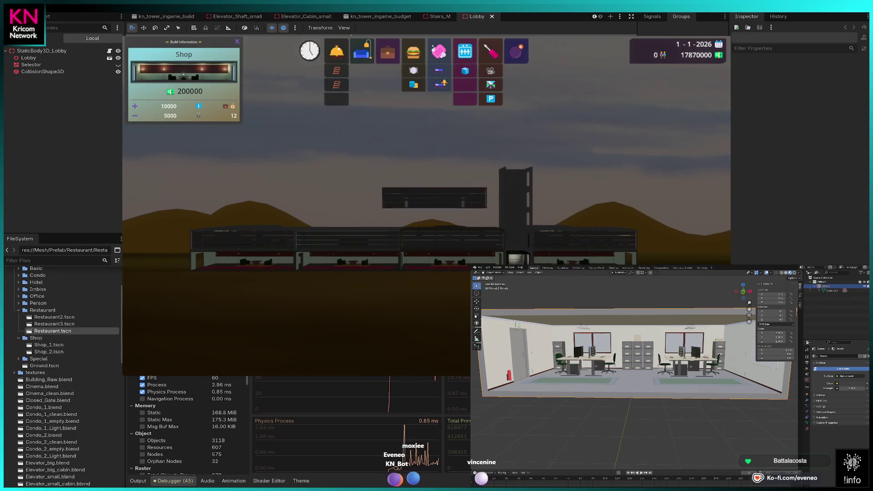
click(450, 218)
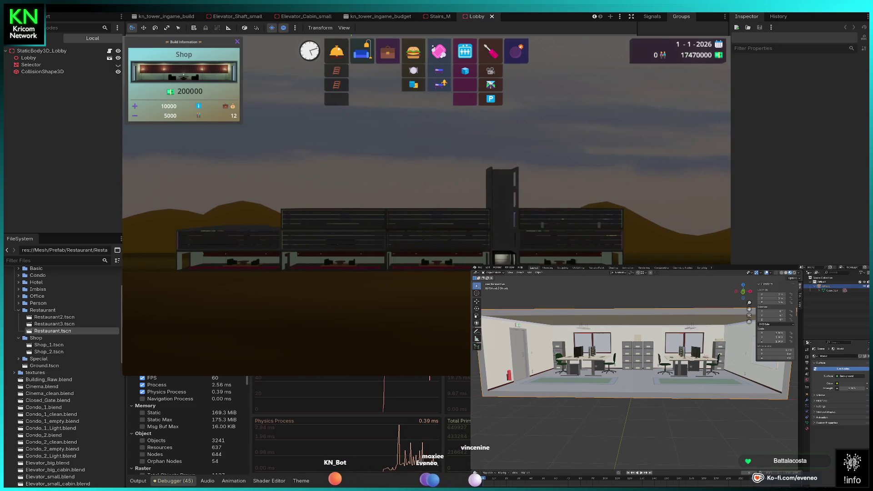
key(Right)
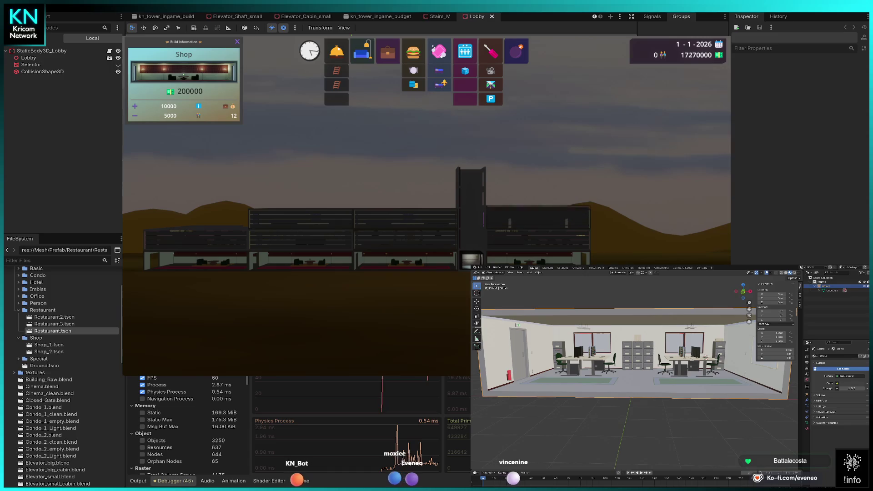
click(542, 216)
key(Left)
key(Left)
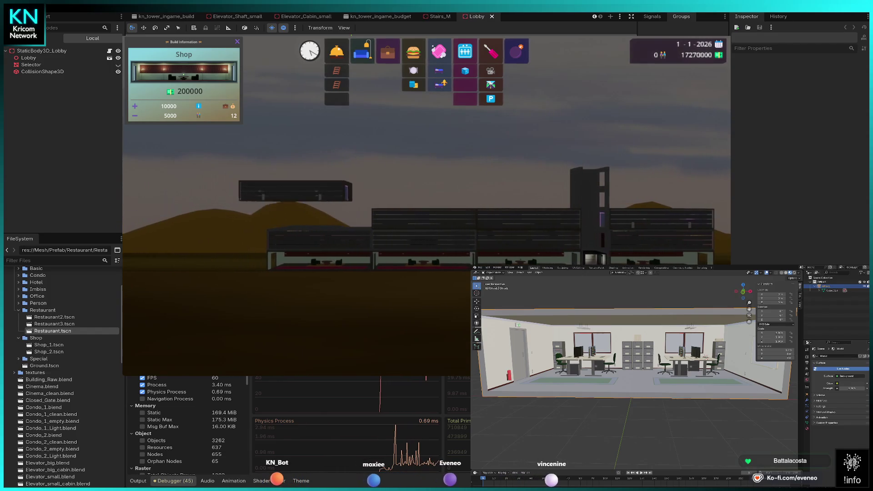
Select Office and fill the top floor with offices, adding one on the upper-left.
click(387, 52)
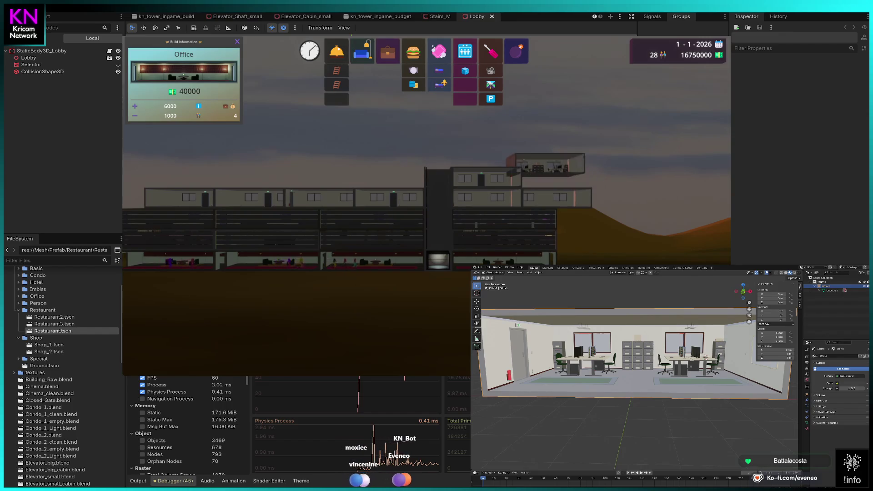
key(d)
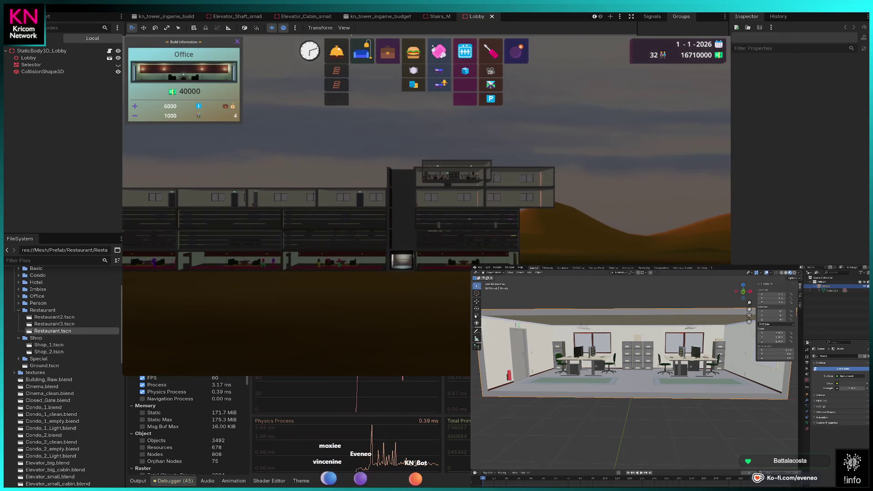
key(a)
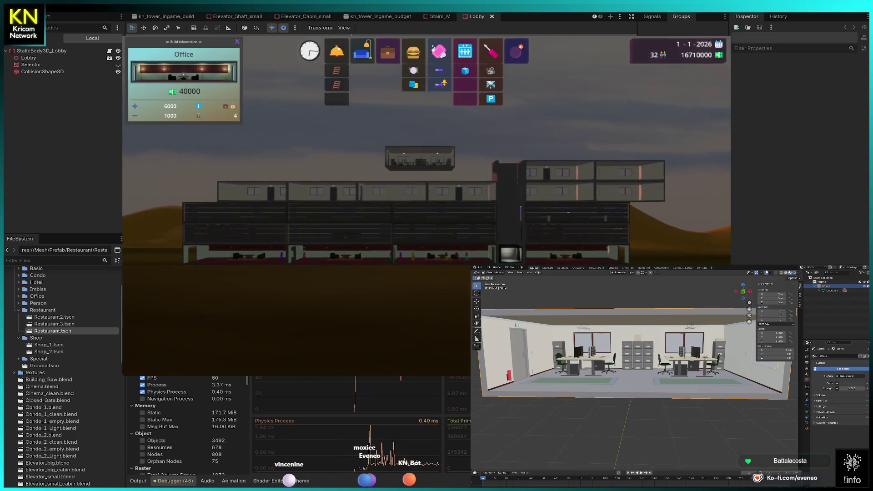
drag(462, 172, 323, 172)
key(a)
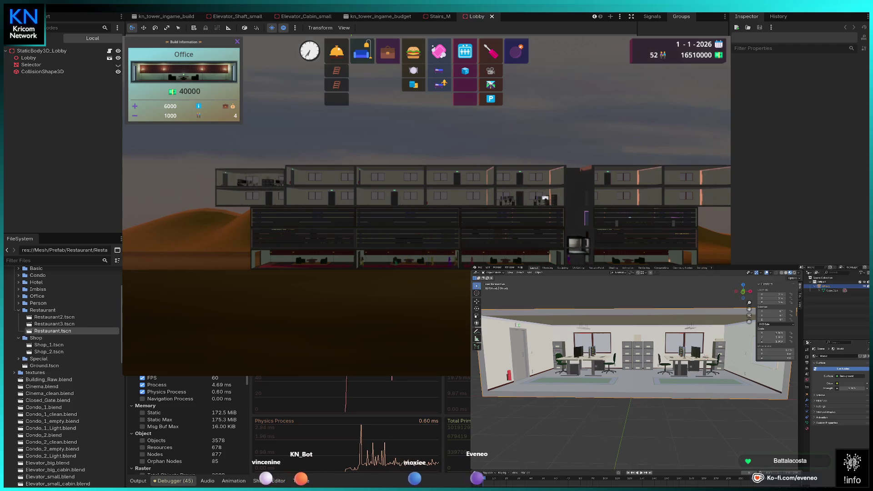
click(251, 176)
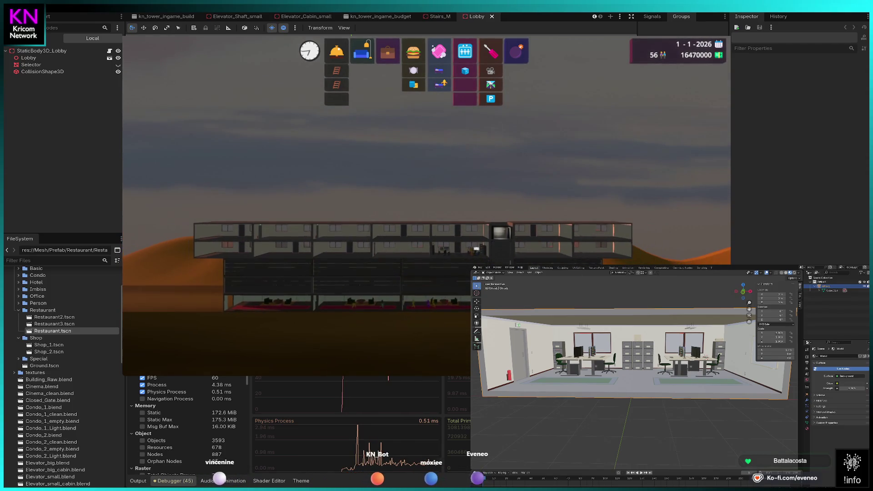
Extend the elevator shaft down to the ground and one floor taller.
click(462, 83)
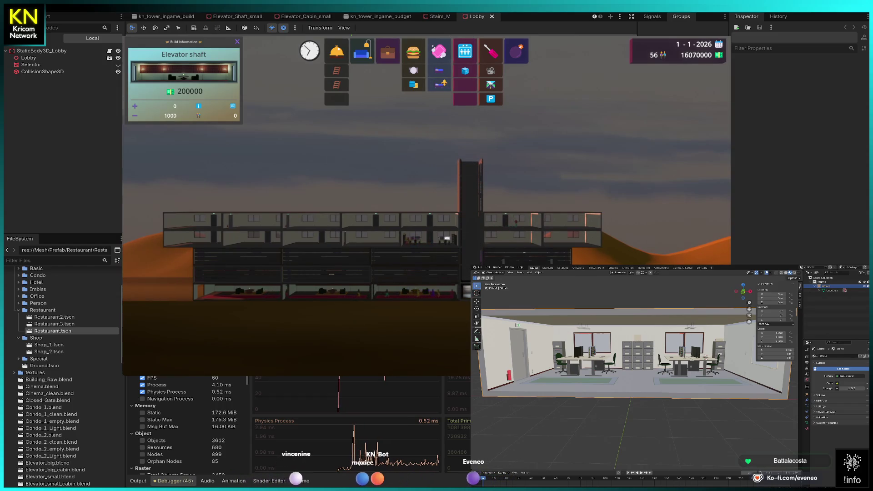
click(459, 282)
click(460, 303)
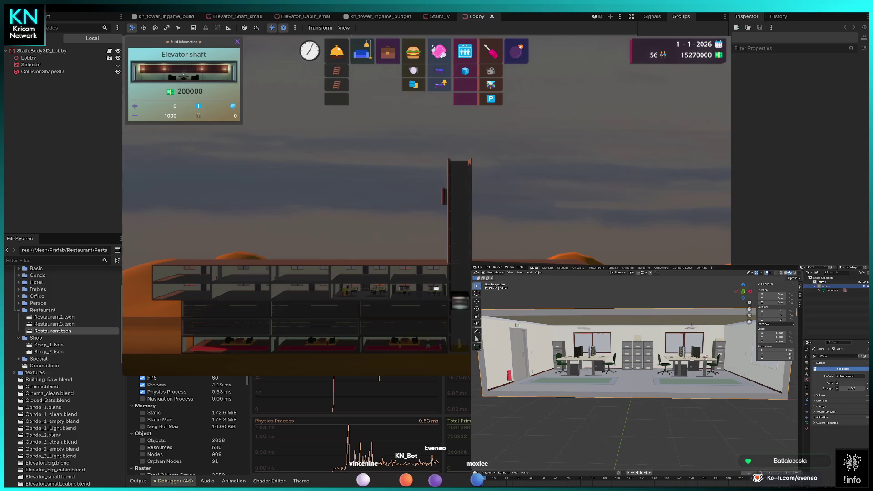
key(Escape)
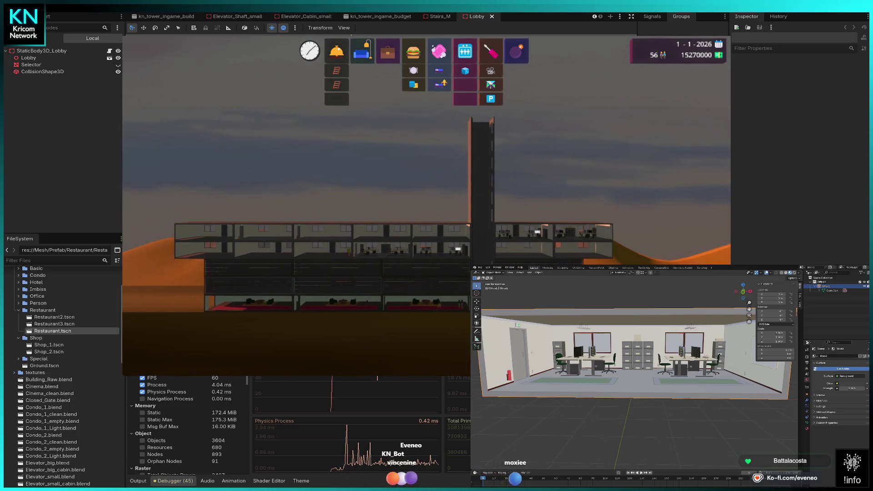
Build a row of offices across the top floor toward the tower's left side.
click(388, 52)
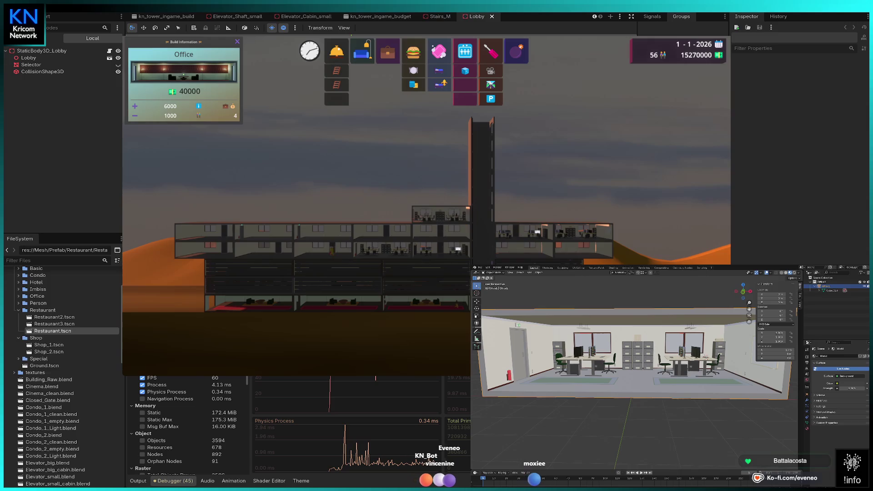
click(442, 214)
click(384, 215)
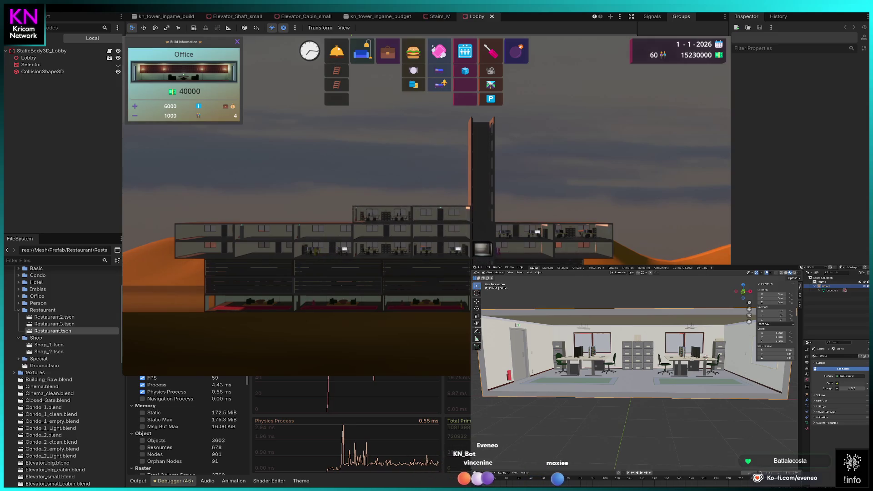
click(326, 214)
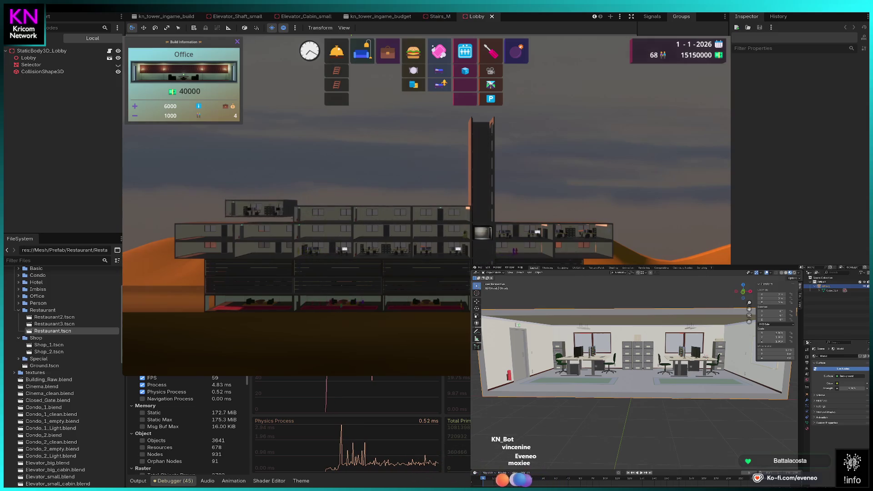
click(263, 214)
key(a)
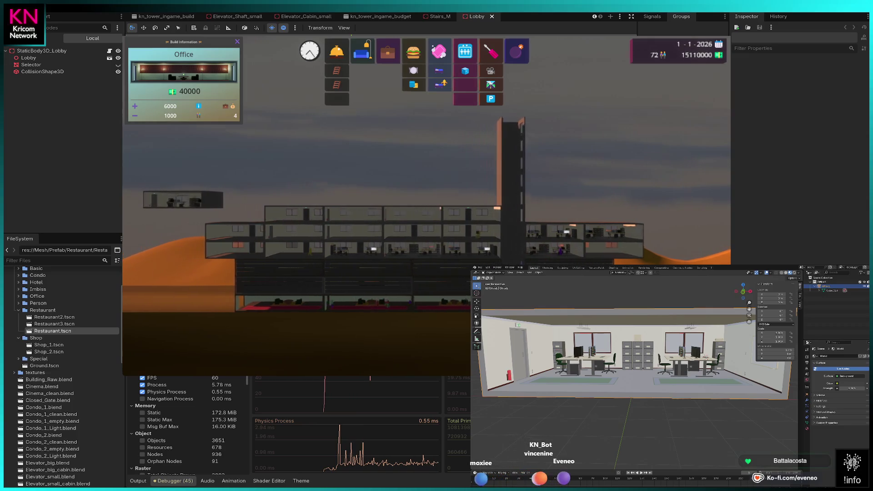
click(253, 210)
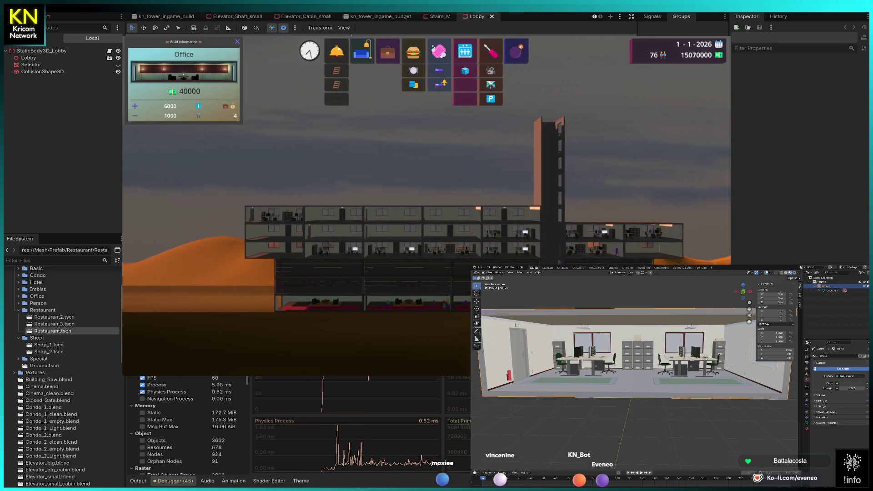
Stack further office floors on the roof, rotating the camera around the tower.
click(510, 197)
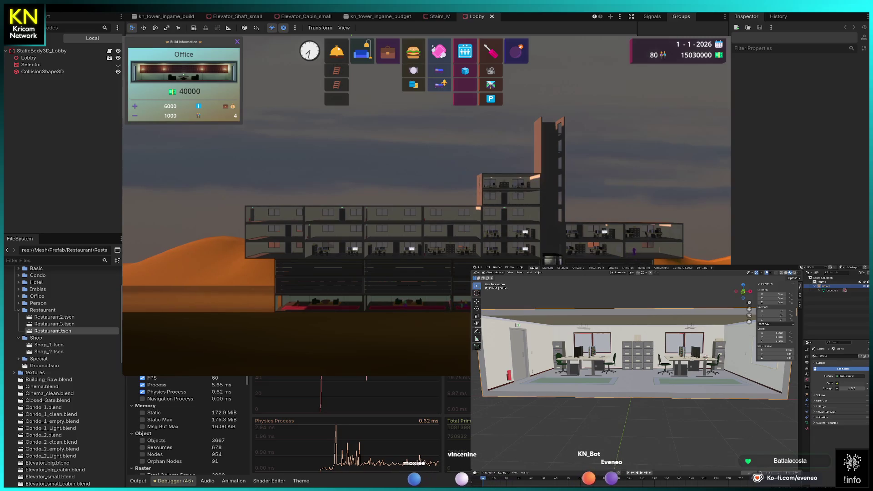
click(509, 181)
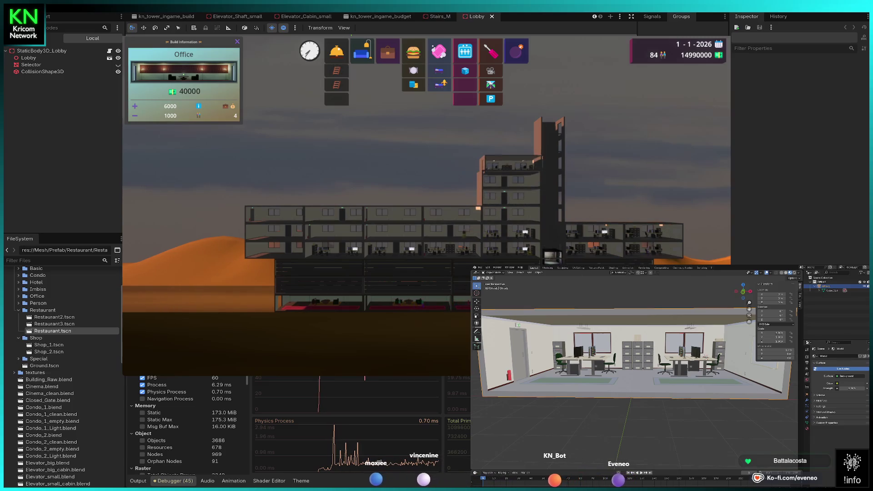
key(q)
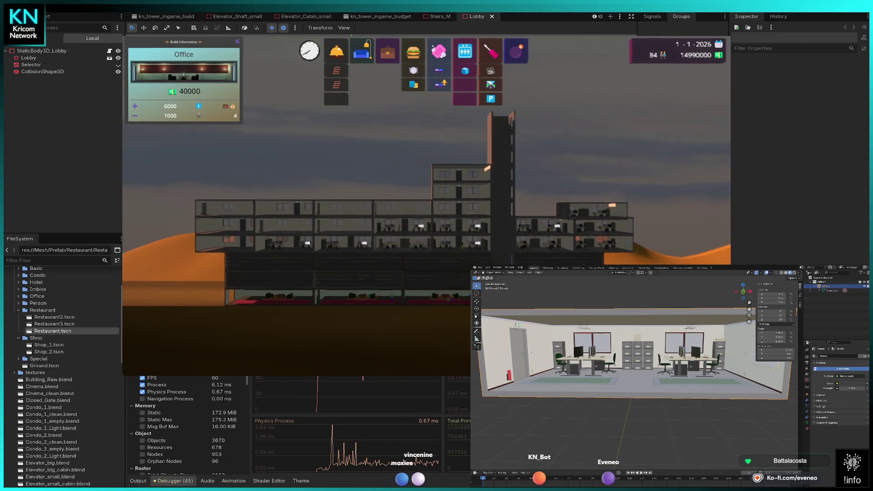
click(483, 188)
click(483, 173)
key(q)
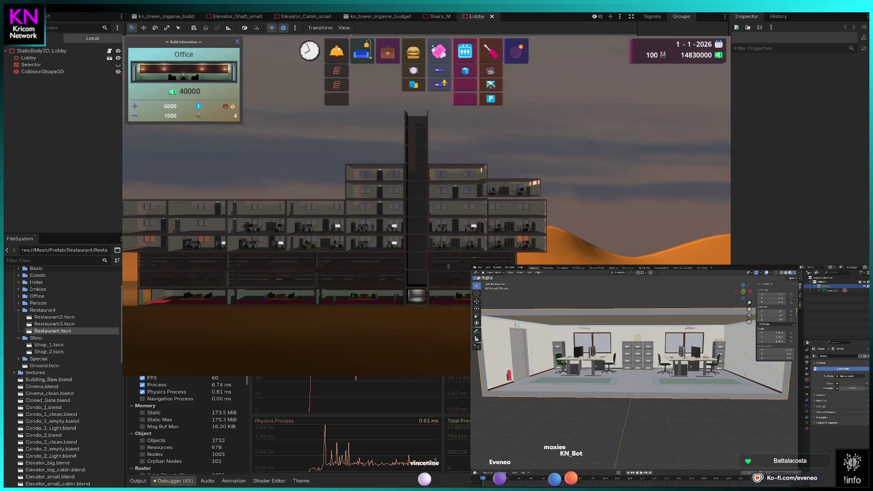
key(q)
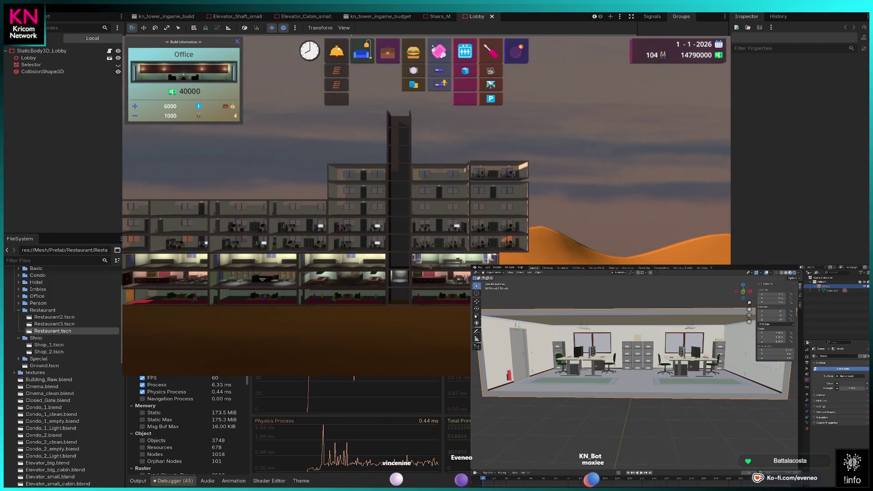
key(e)
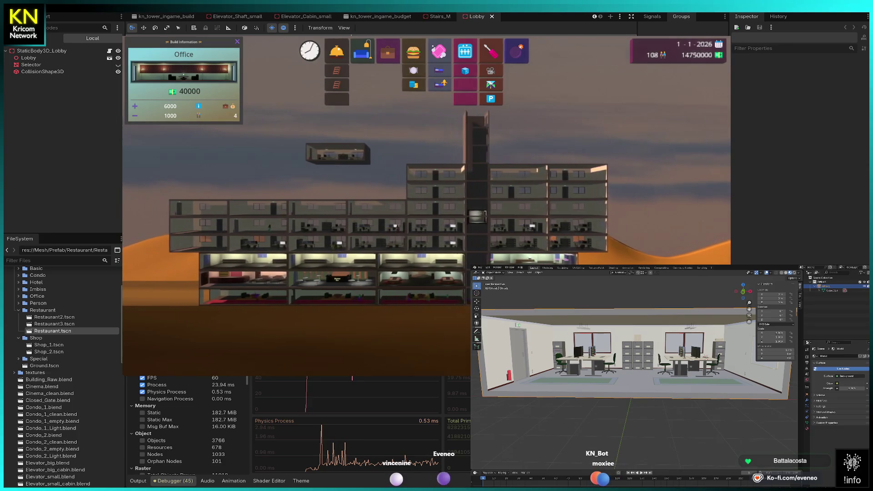
key(e)
click(442, 160)
click(442, 162)
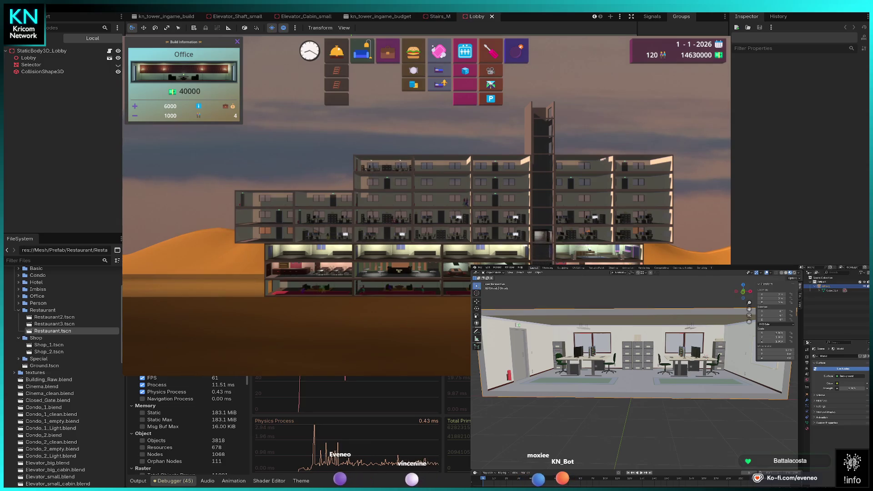
Add one more office to the upper row and review the tower, funds at 14430000.
key(a)
key(a)
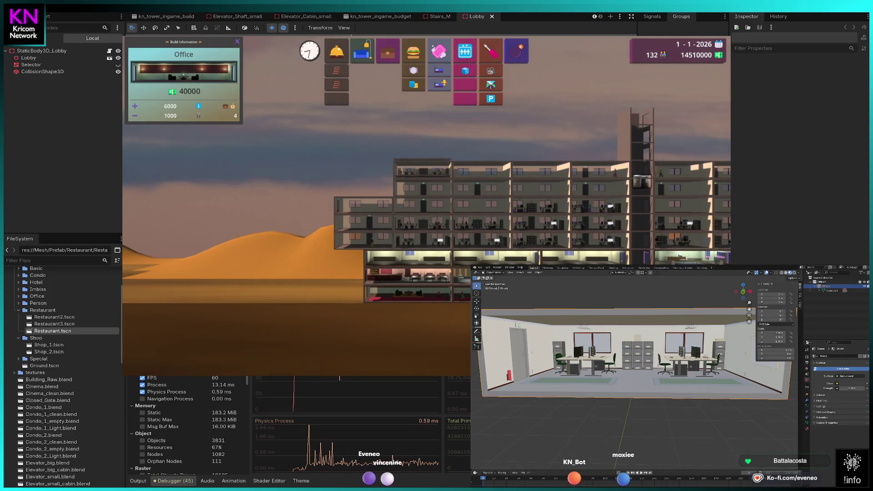
key(a)
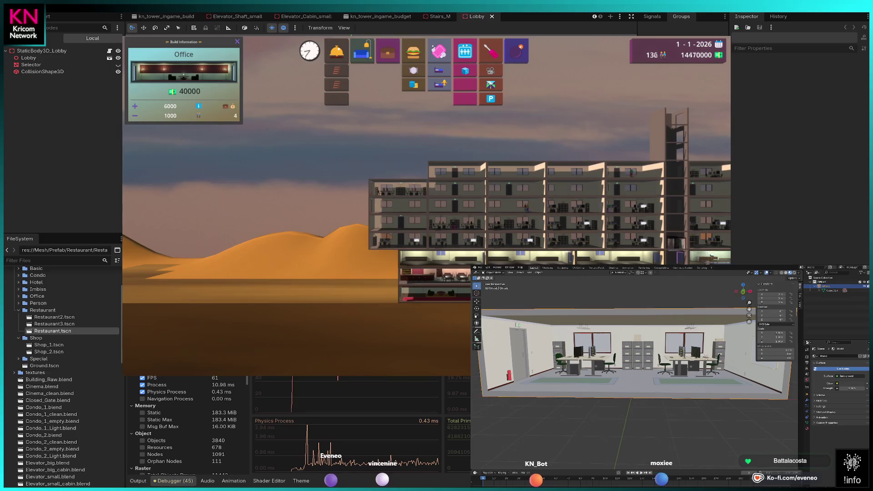
click(399, 188)
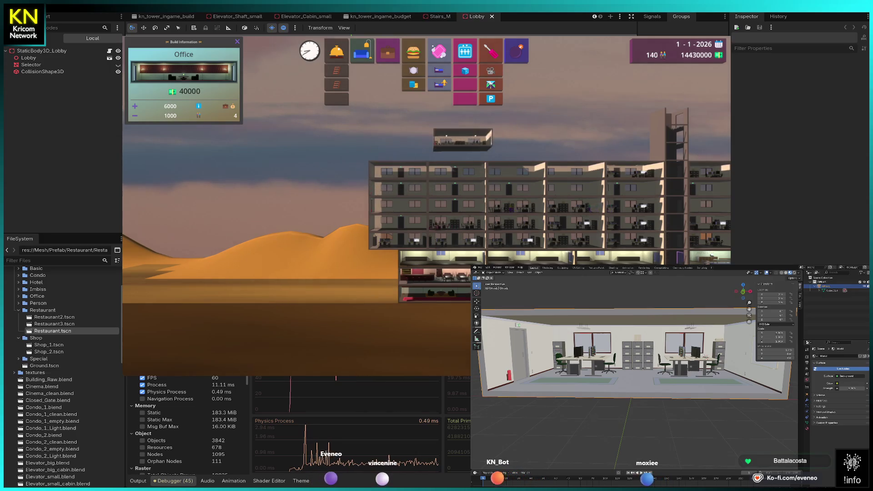
key(d)
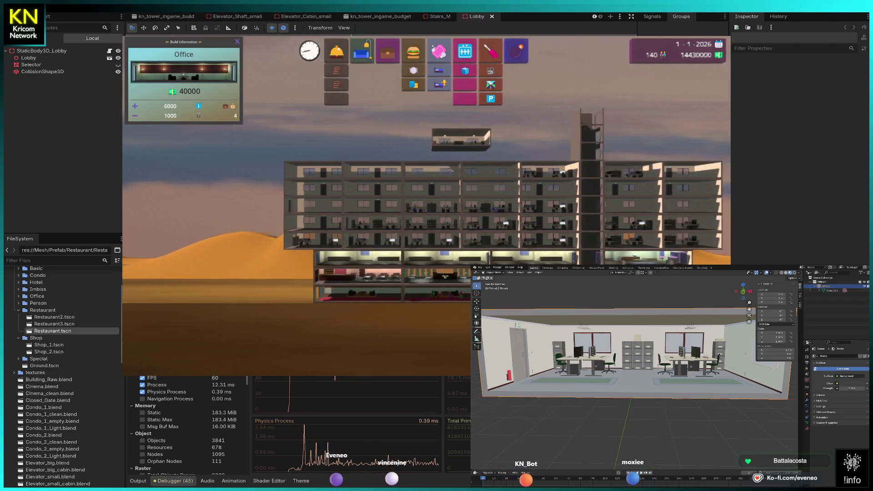
key(d)
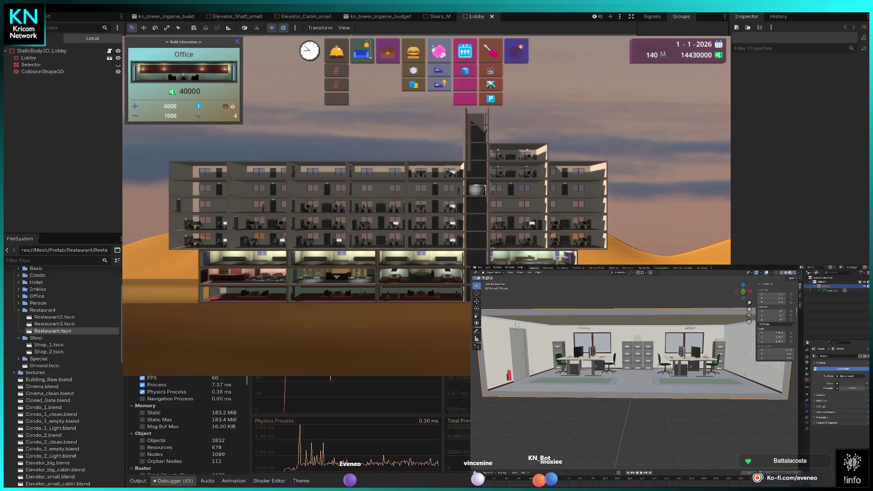
key(d)
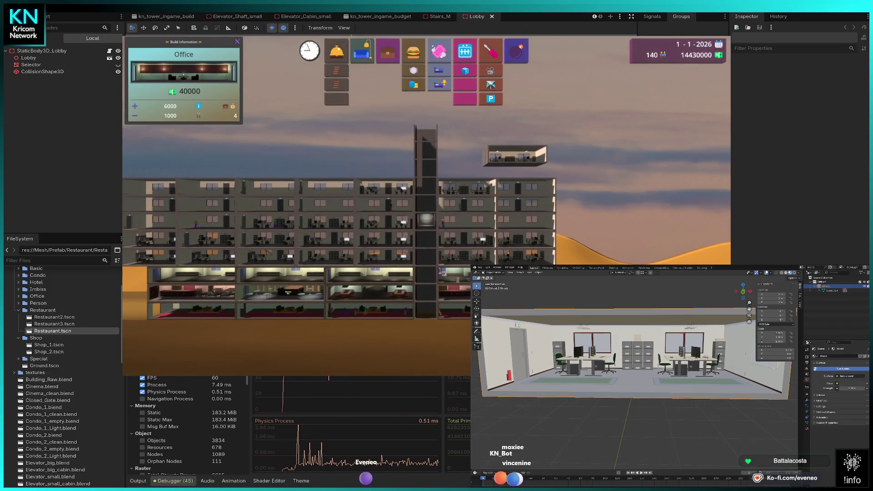
scroll(173, 423, down, 3)
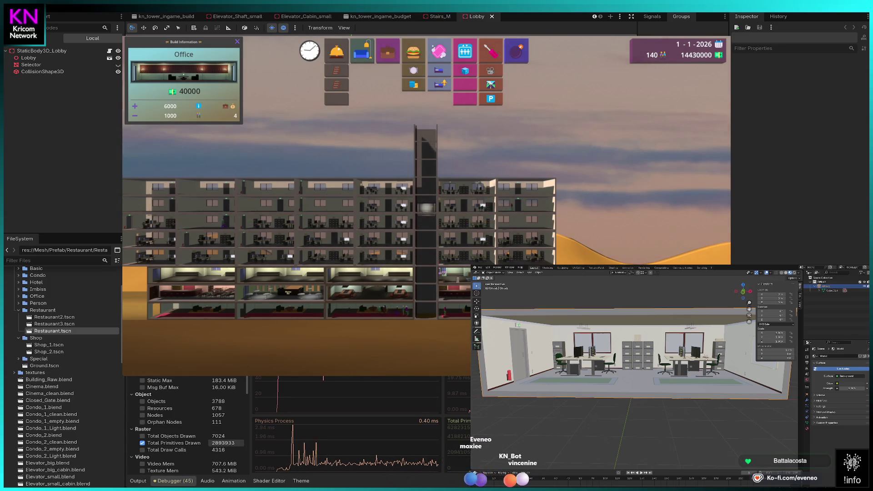
scroll(191, 443, up, 1)
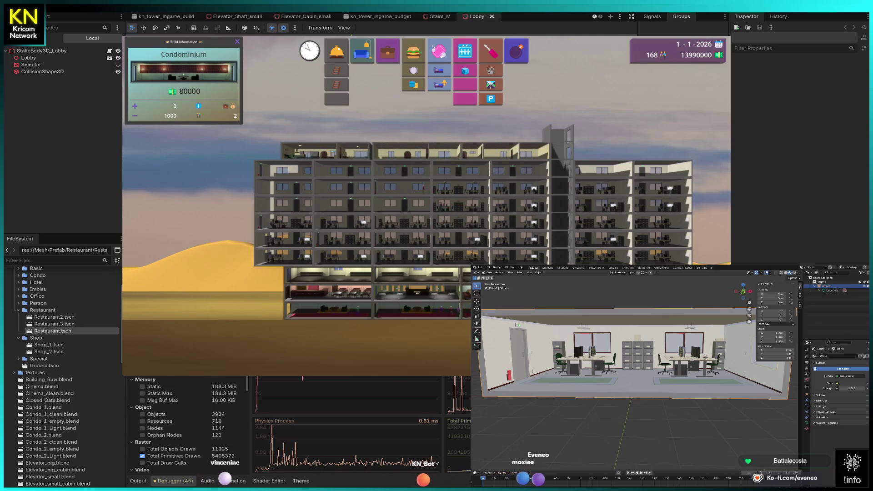
Place 80000-cost condominiums across the roof from the right wing to the left end.
key(a)
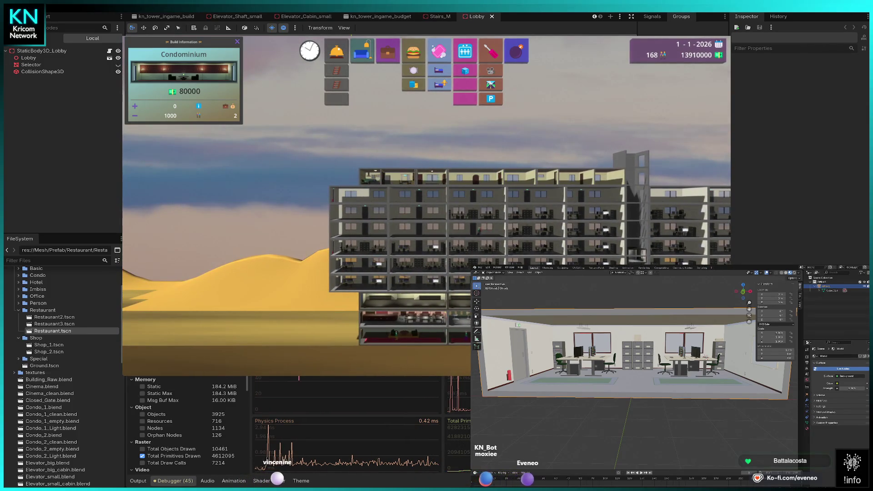
click(479, 156)
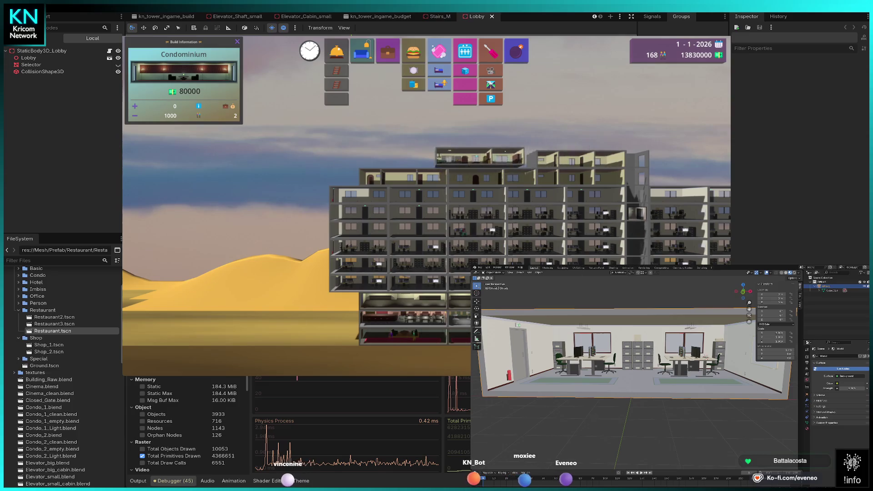
click(401, 159)
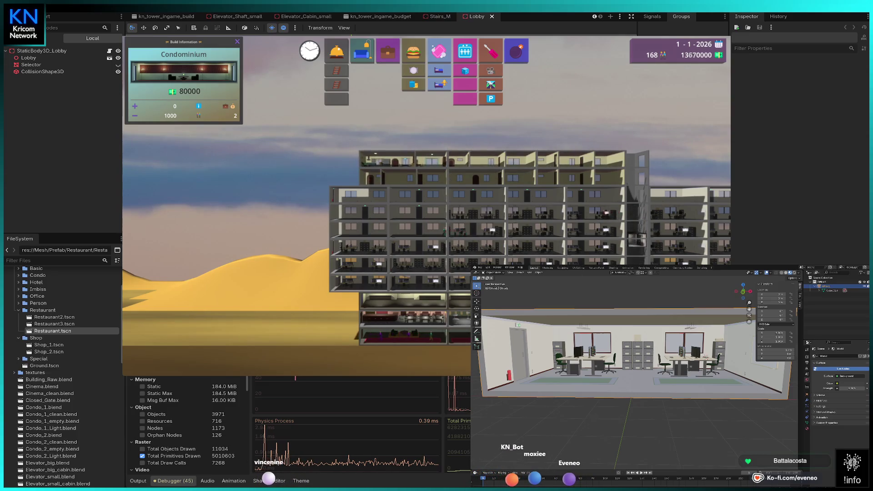
key(d)
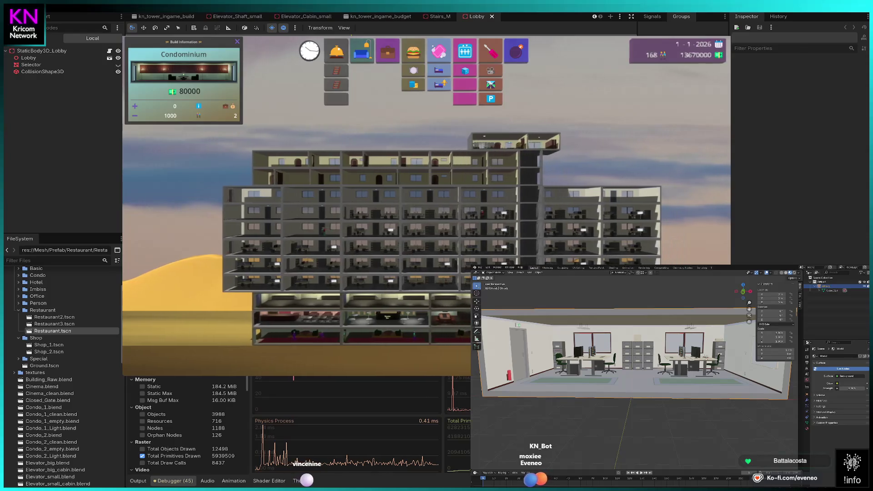
key(d)
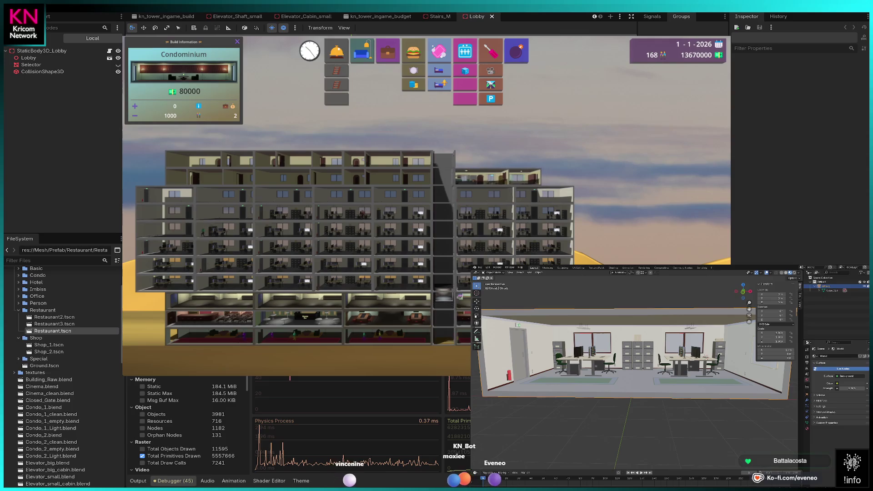
click(501, 177)
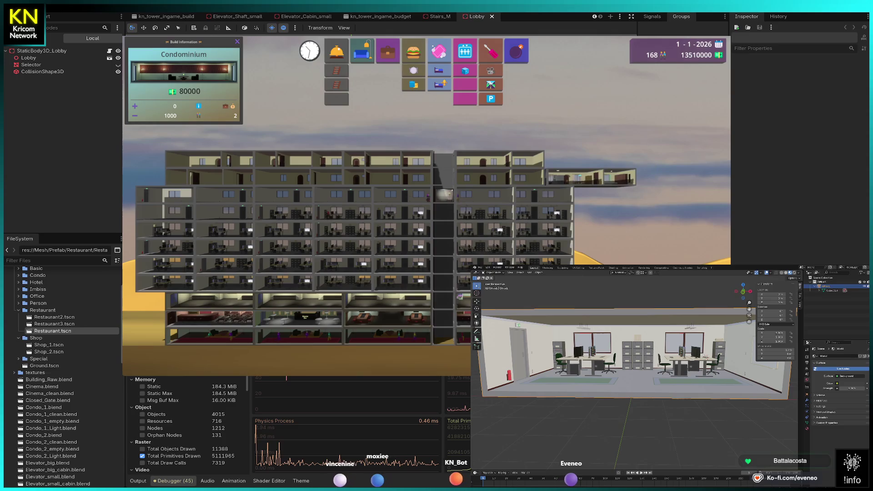
click(589, 177)
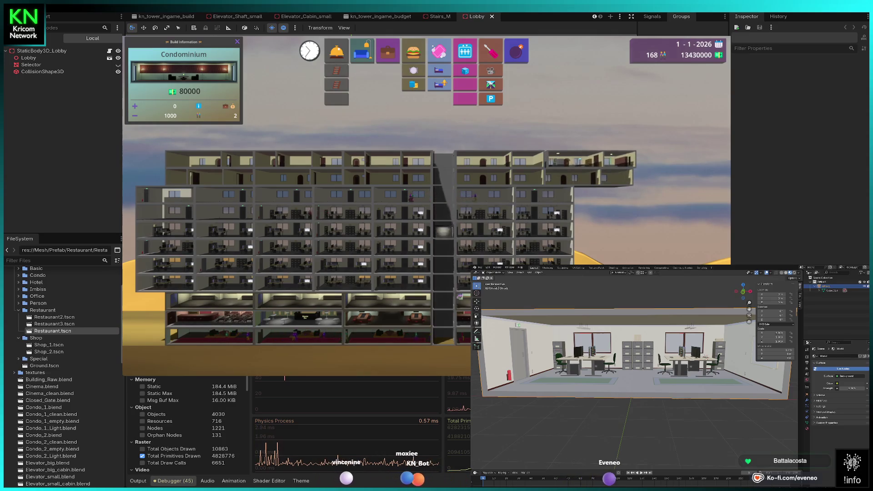
key(a)
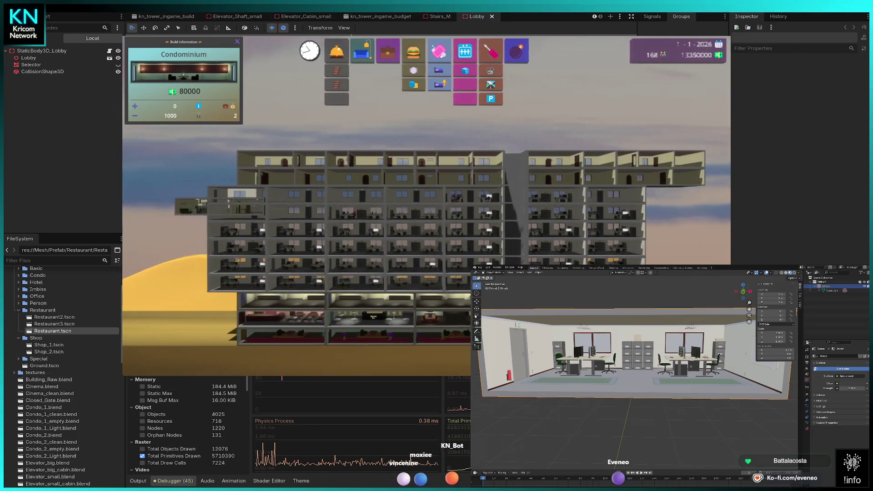
key(a)
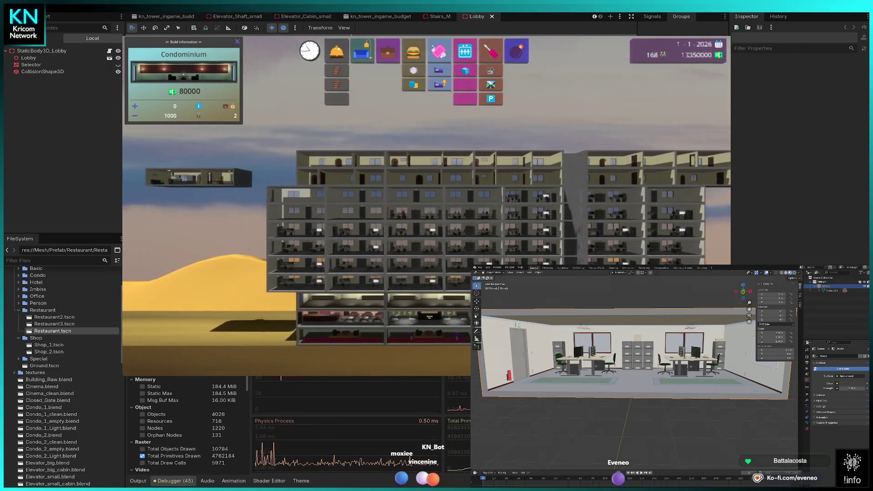
click(286, 177)
Stop building condominiums, recentre the view, and select Elevator shaft as the next build.
key(Escape)
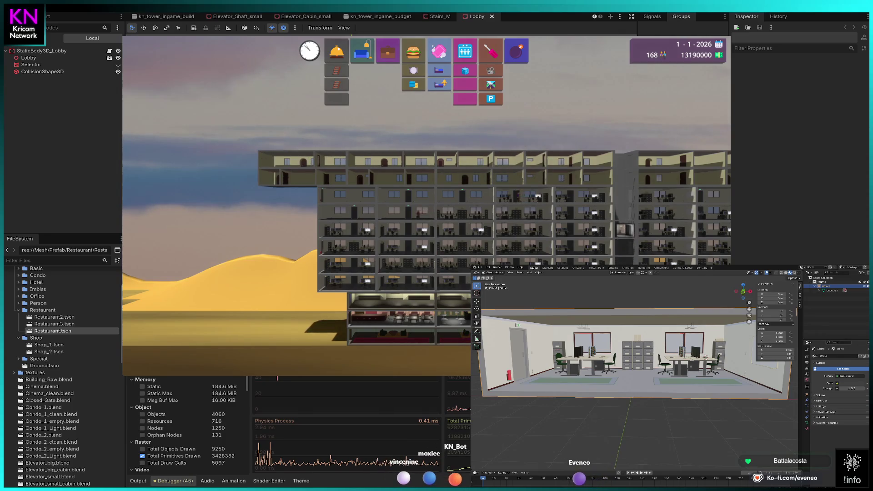
key(d)
key(d)
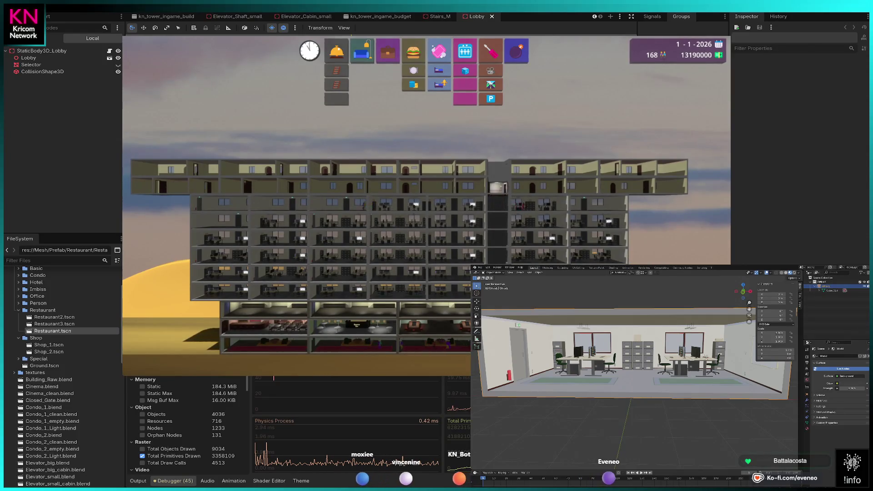
key(d)
key(w)
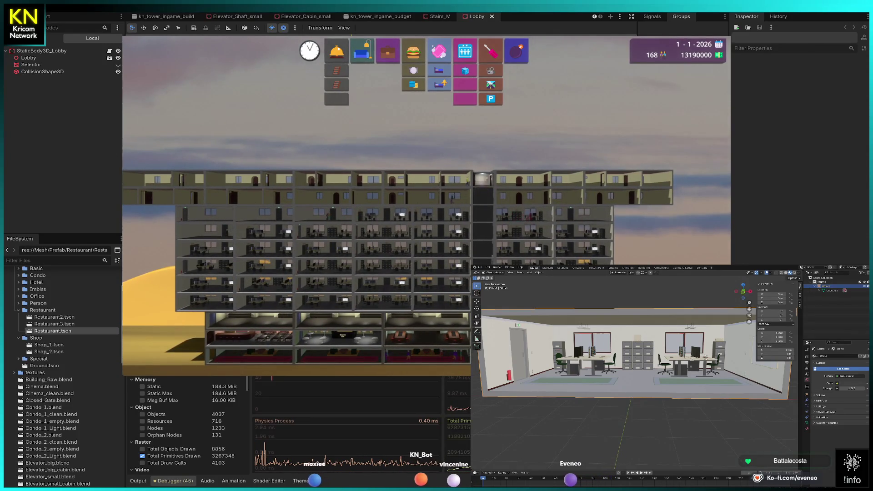
click(465, 51)
key(d)
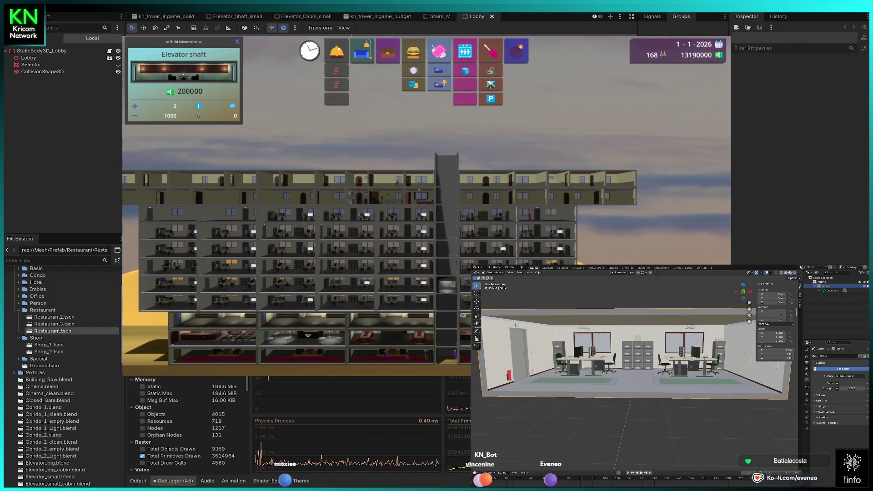
Raise the game view above the condominium row.
key(w)
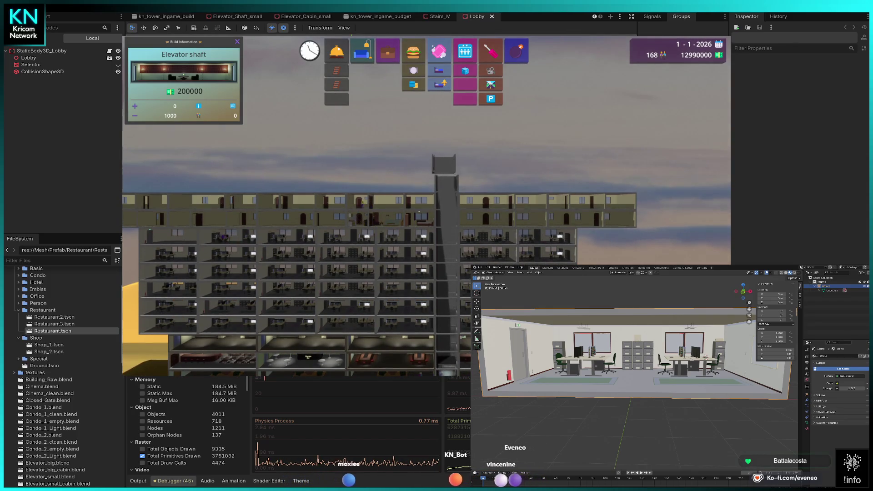
Move the view up the shaft, stop stacking shaft sections, and reselect Condominium.
key(w)
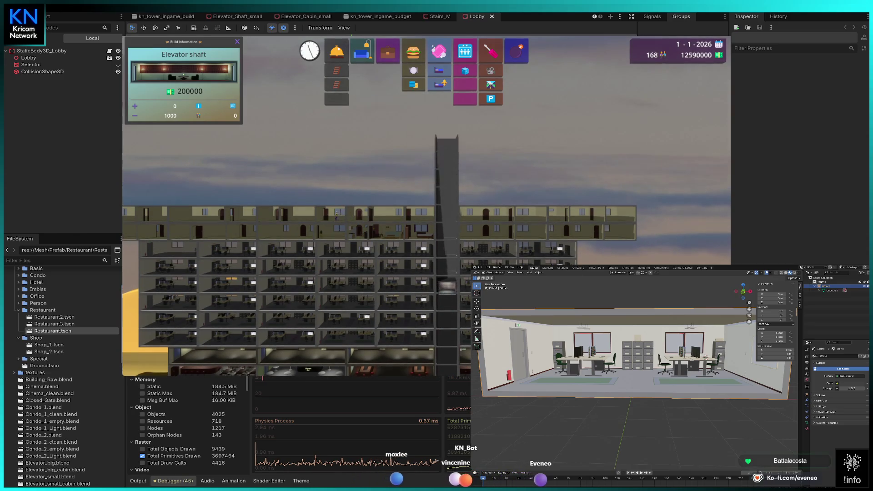
key(w)
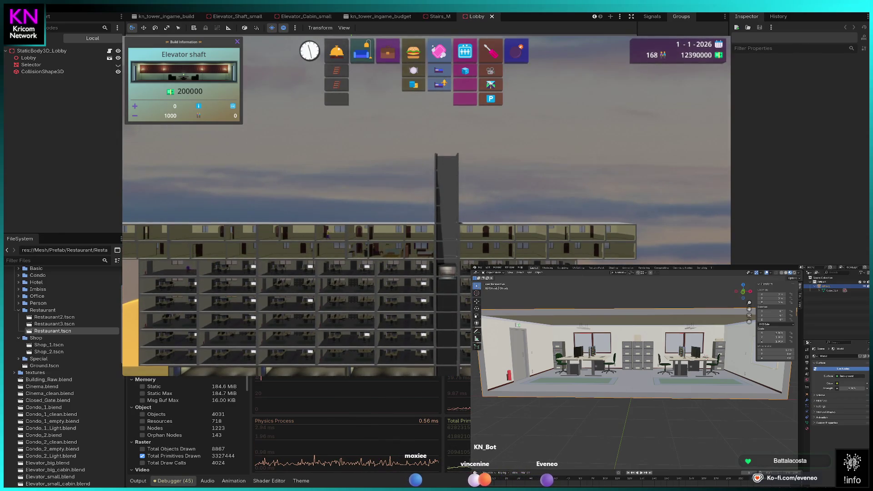
key(w)
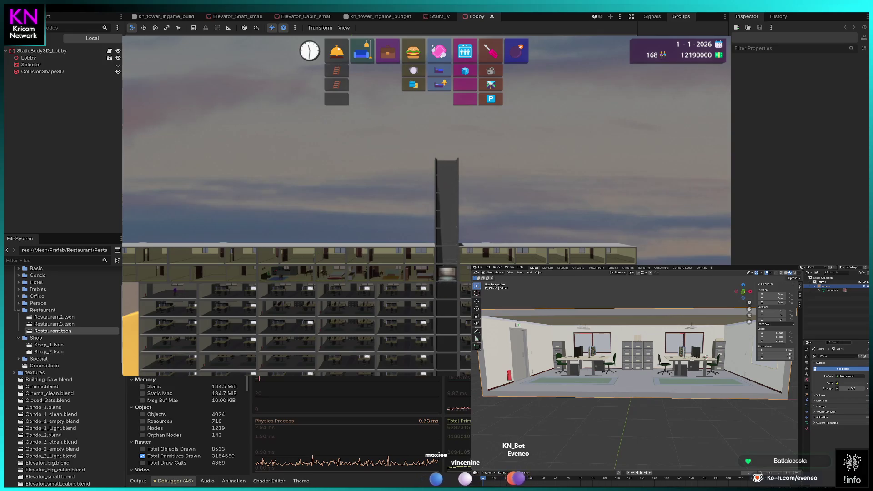
key(s)
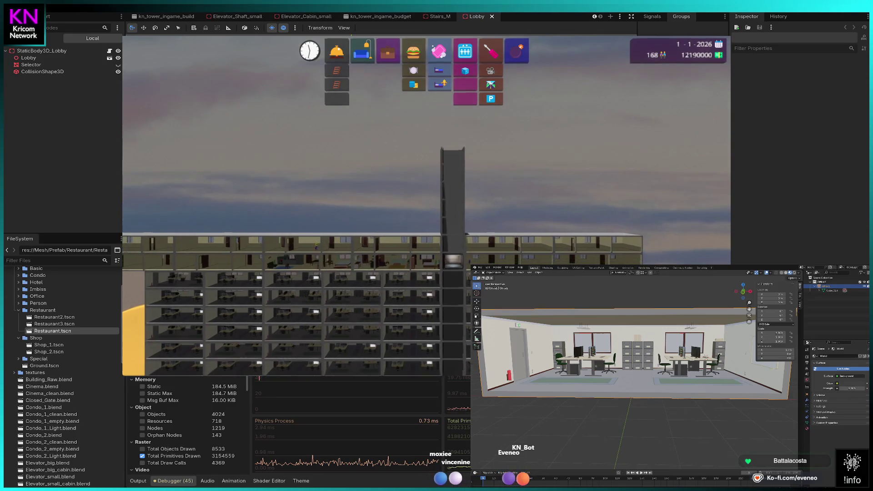
key(a)
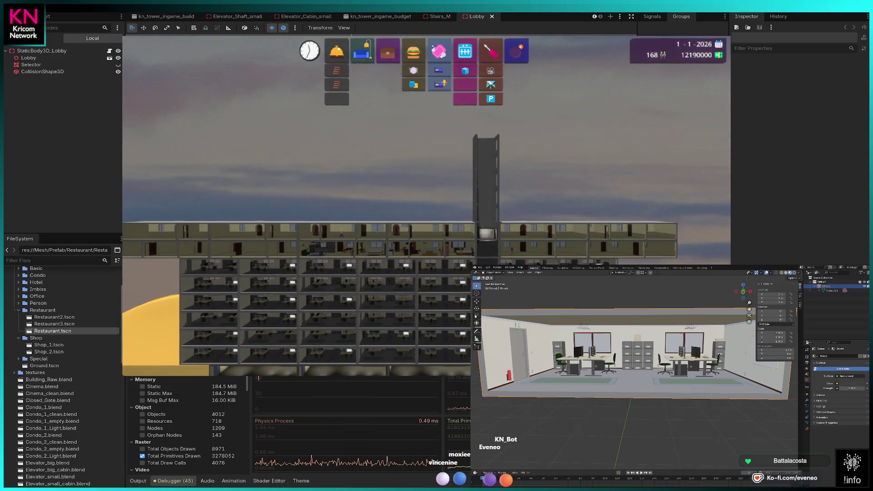
key(c)
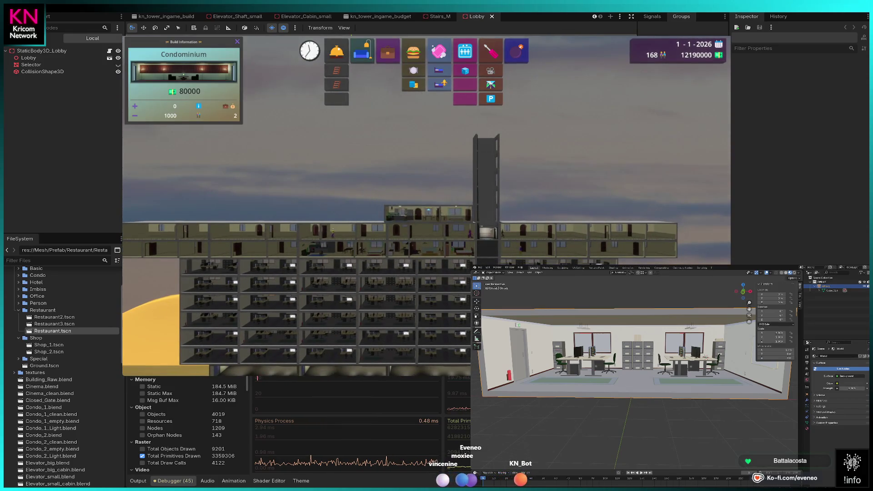
Place condominiums above the tower on both sides of the elevator shaft.
click(430, 214)
key(d)
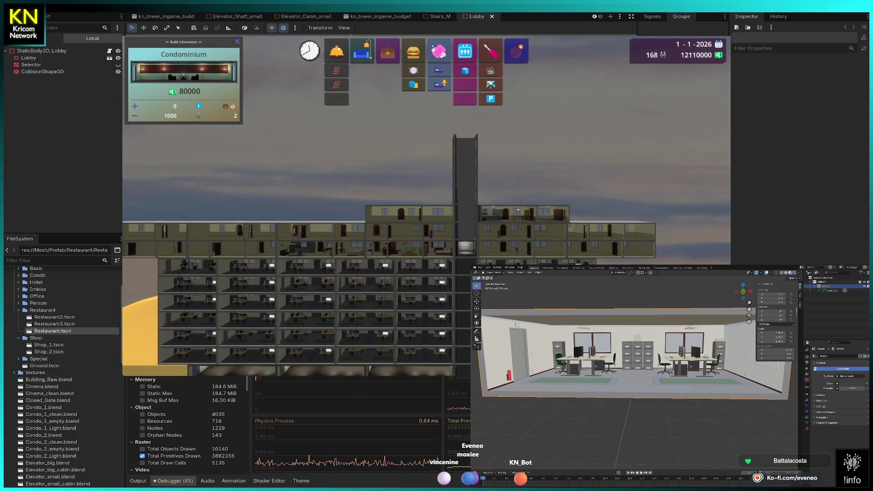
key(d)
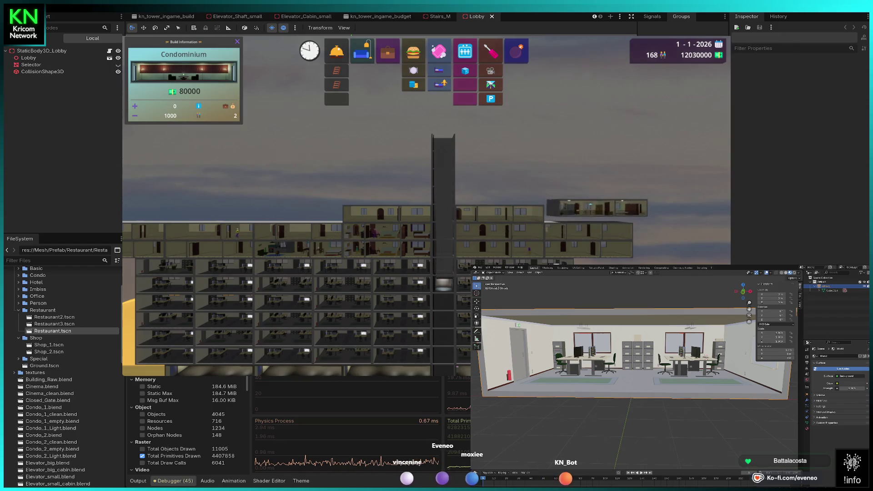
click(297, 208)
key(a)
click(316, 211)
key(a)
key(a)
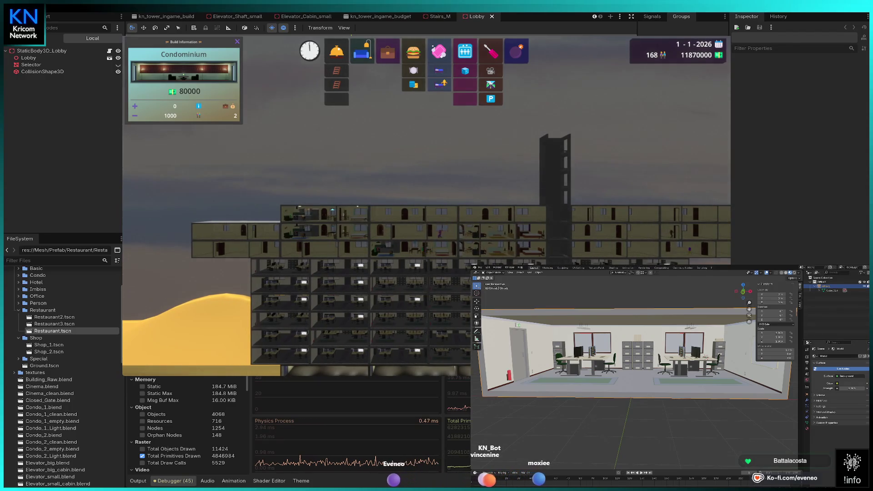
key(a)
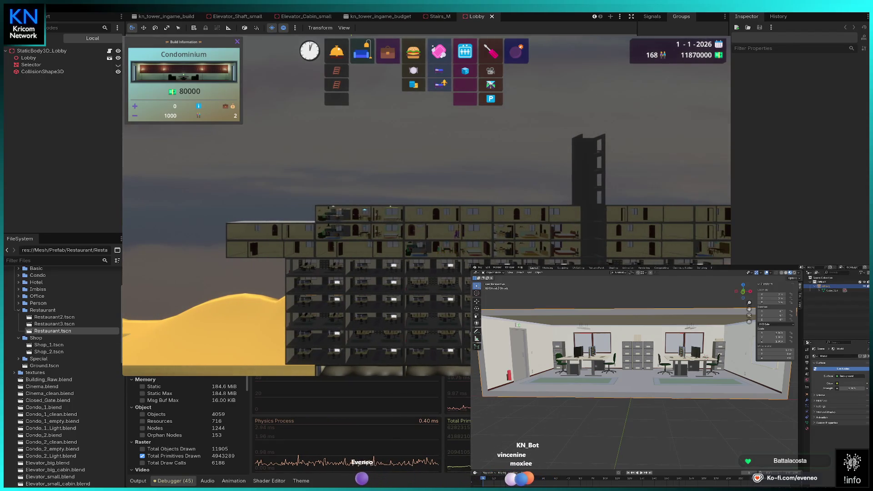
key(a)
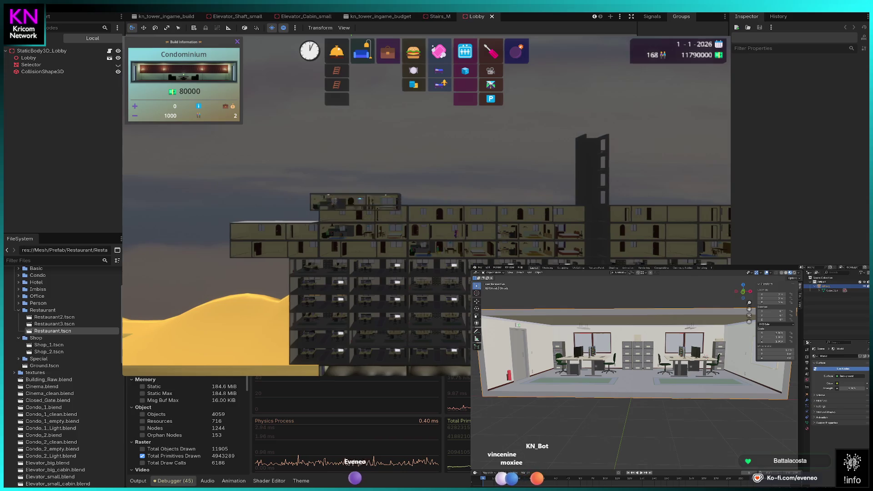
click(282, 211)
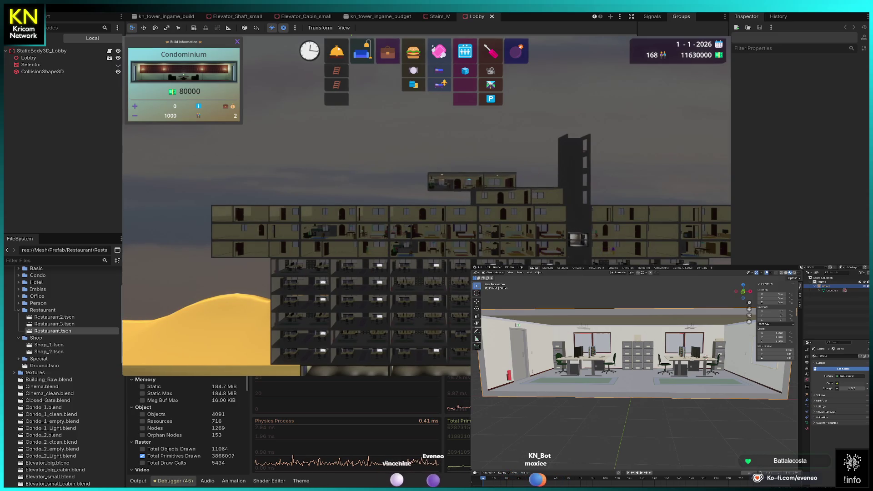
key(Escape)
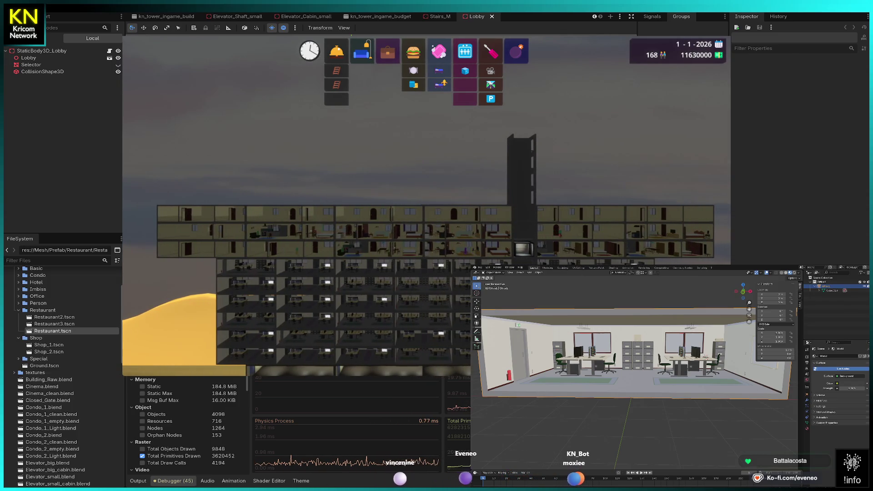
Add three top-floor rooms and cancel the Hotel Laundry preview.
click(454, 195)
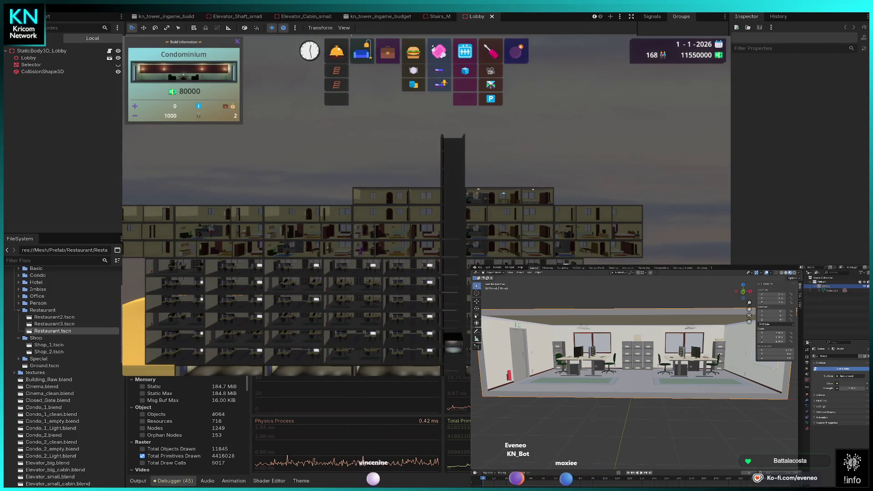
click(510, 196)
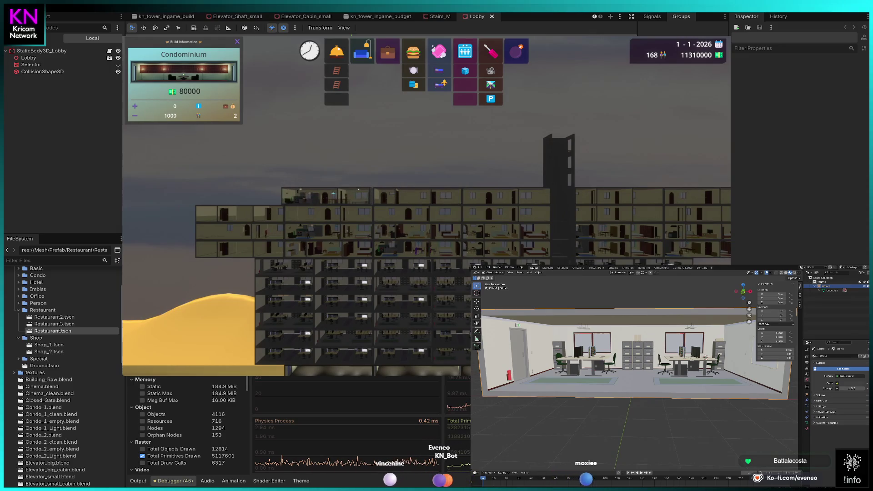
click(237, 196)
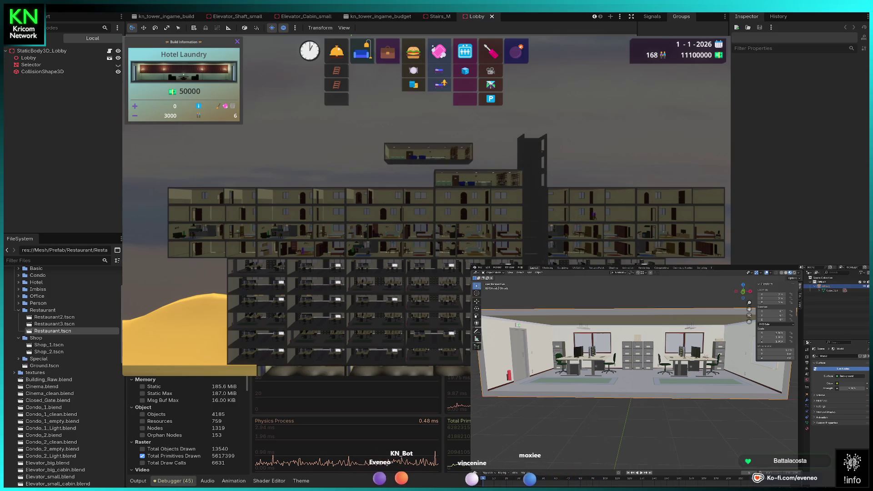
key(Escape)
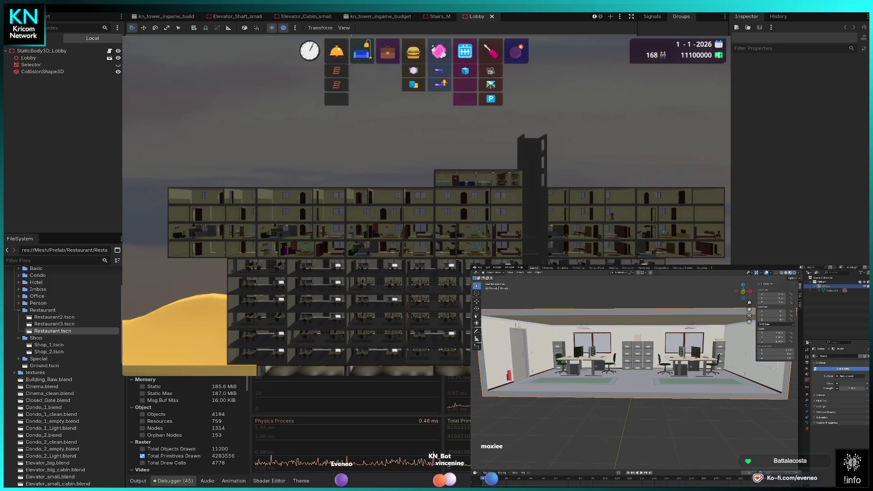
Place 20000-cost hotel rooms on the tower top and pan across the roof.
click(336, 51)
click(382, 179)
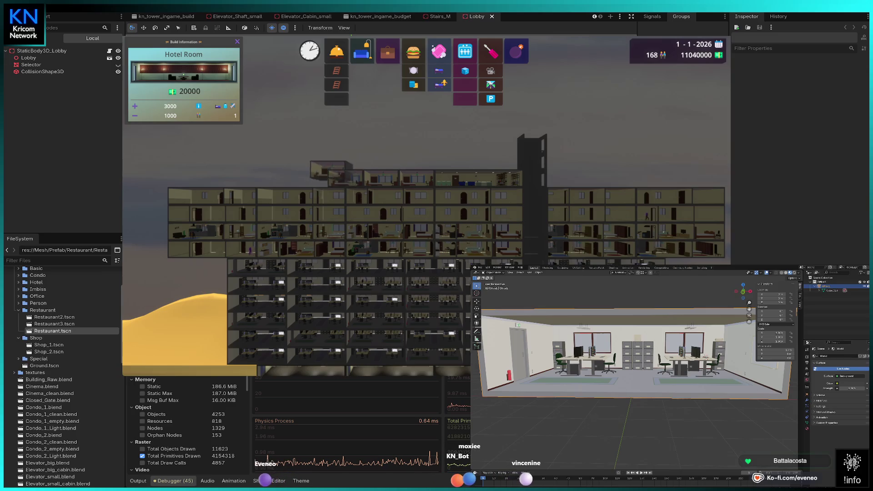
key(a)
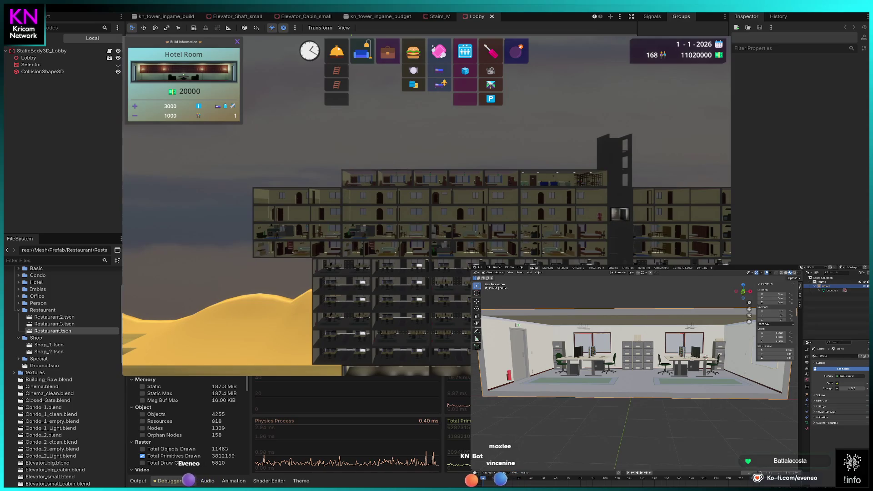
key(a)
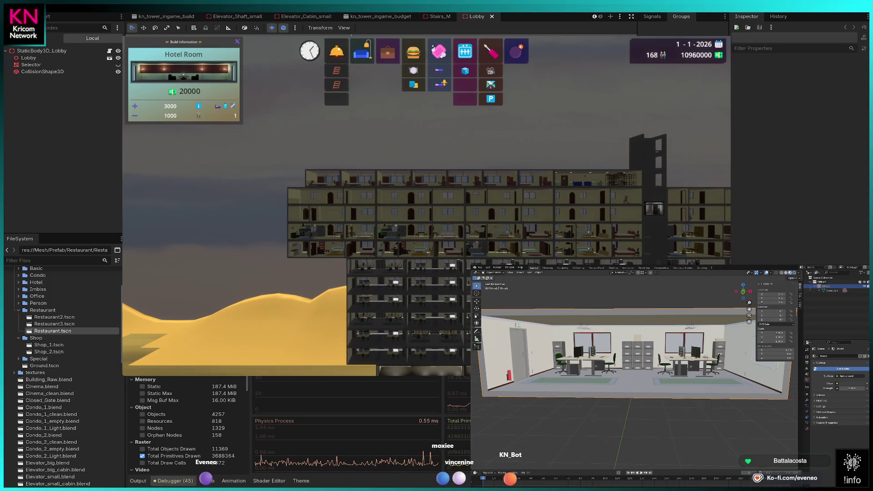
key(d)
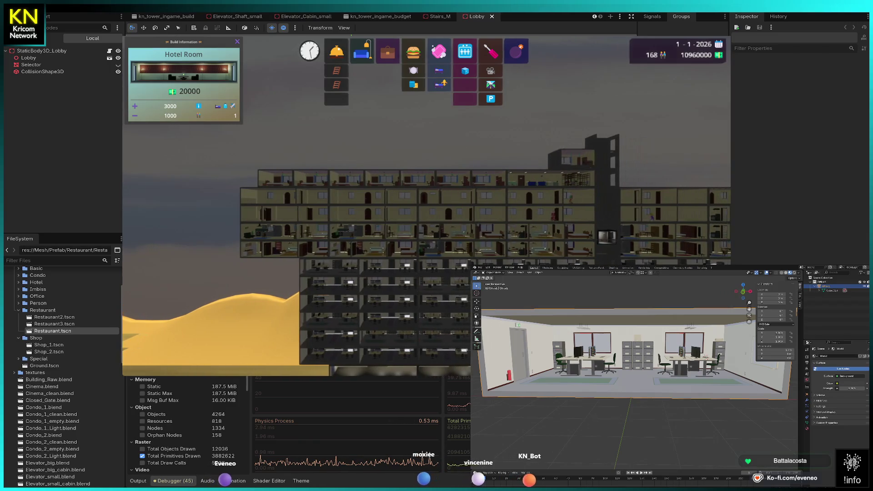
key(d)
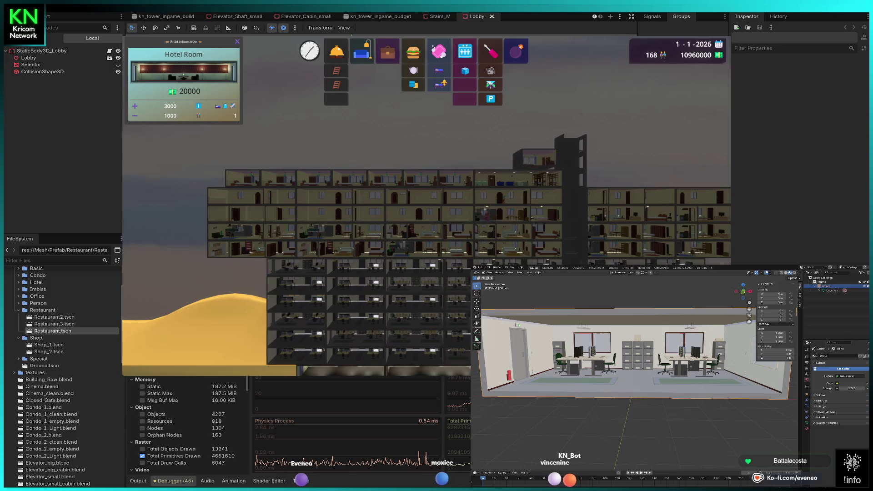
key(d)
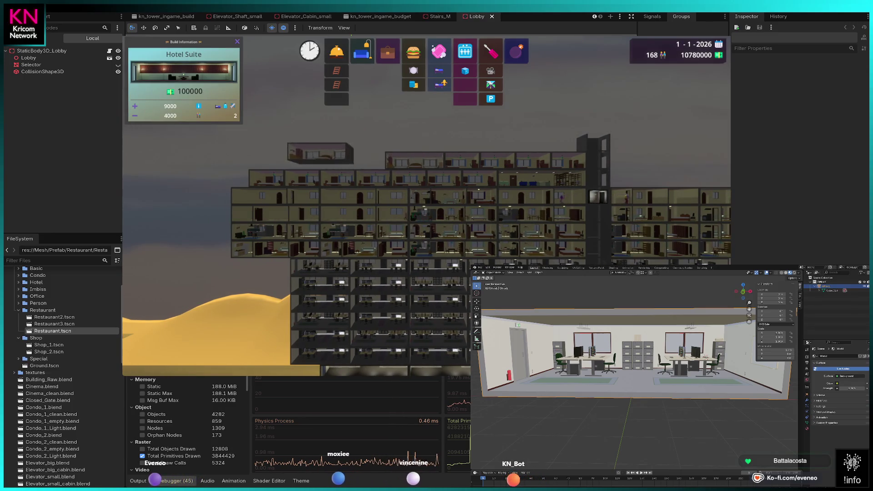
Place a 100000-cost hotel suite beside the top floor at the tower's right edge.
key(a)
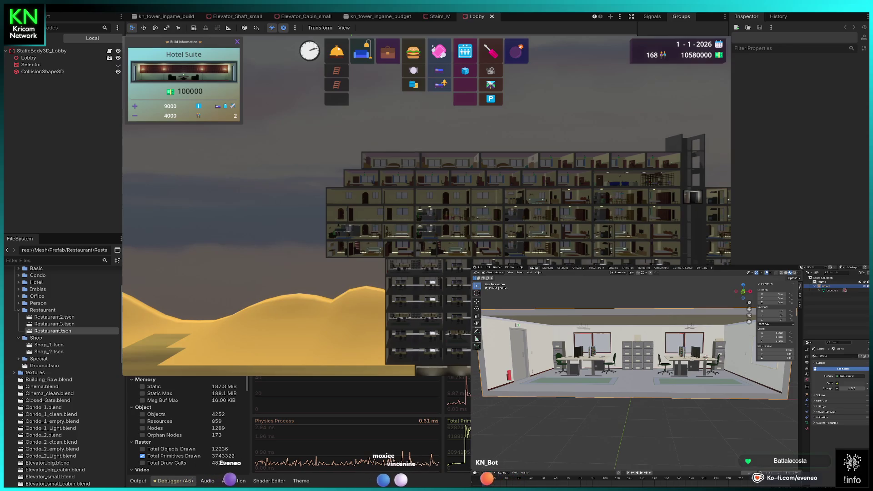
key(d)
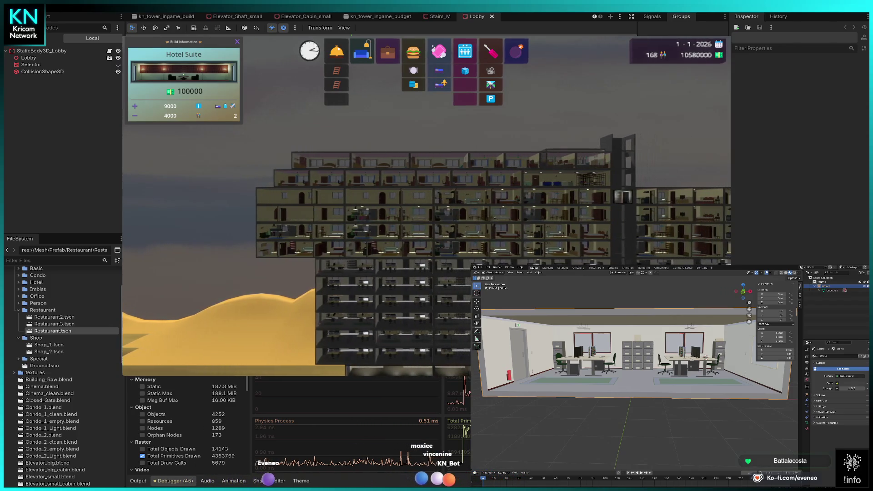
key(d)
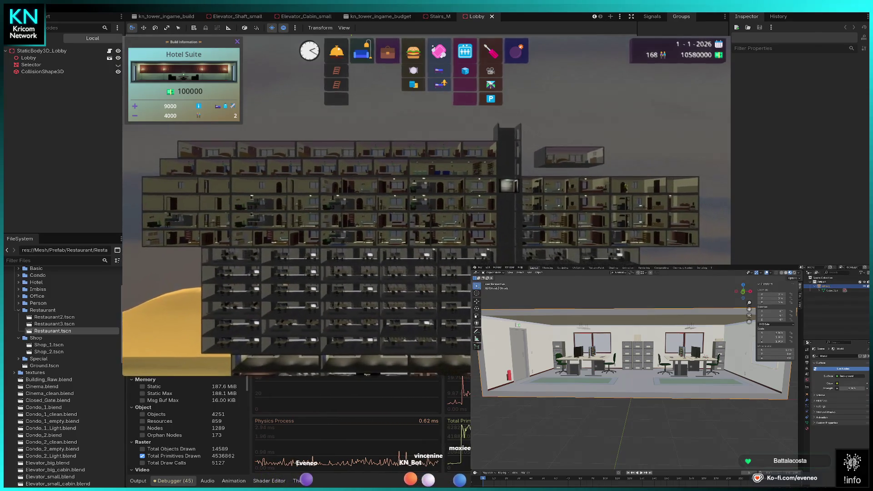
key(d)
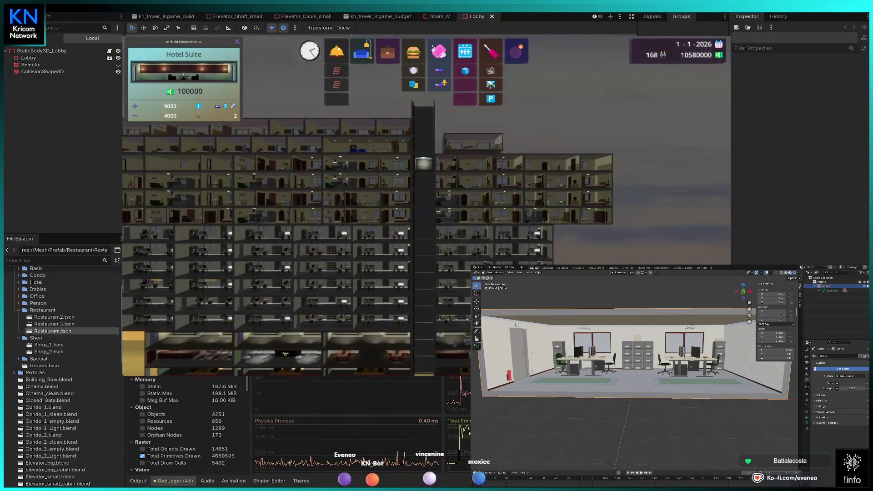
key(w)
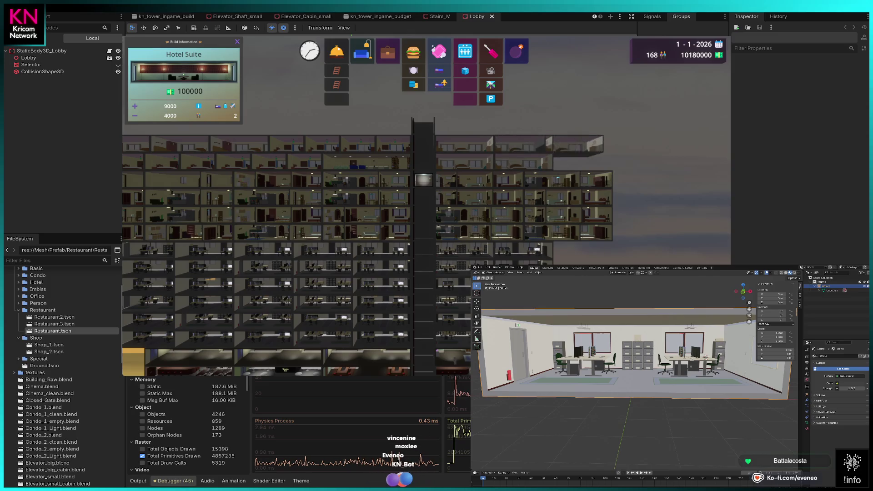
click(583, 162)
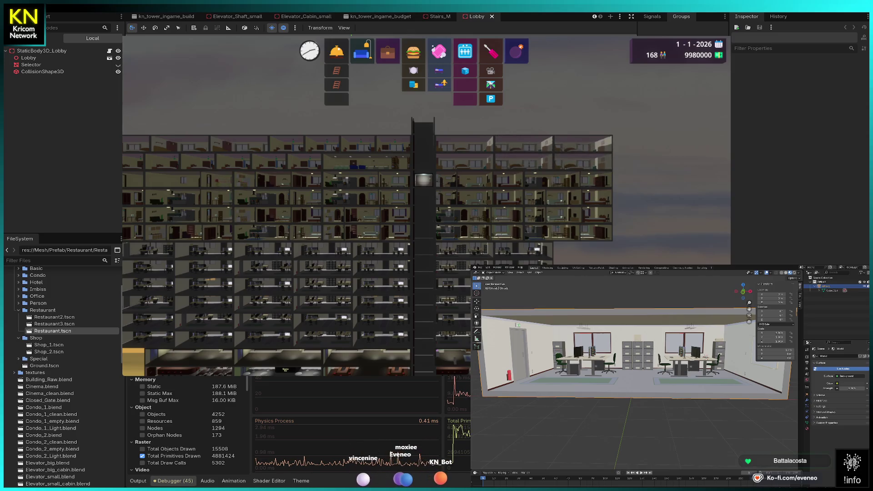
Select Office and build two 40000-cost offices on the tower top.
key(w)
key(3)
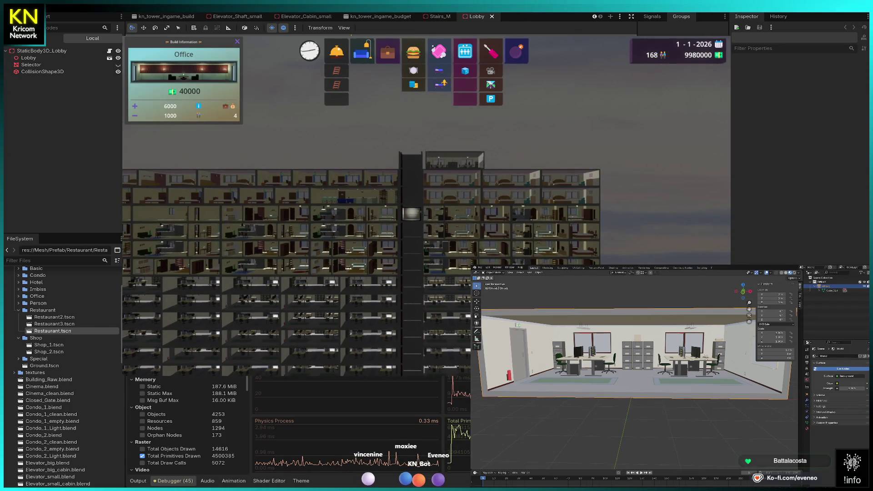
key(d)
key(w)
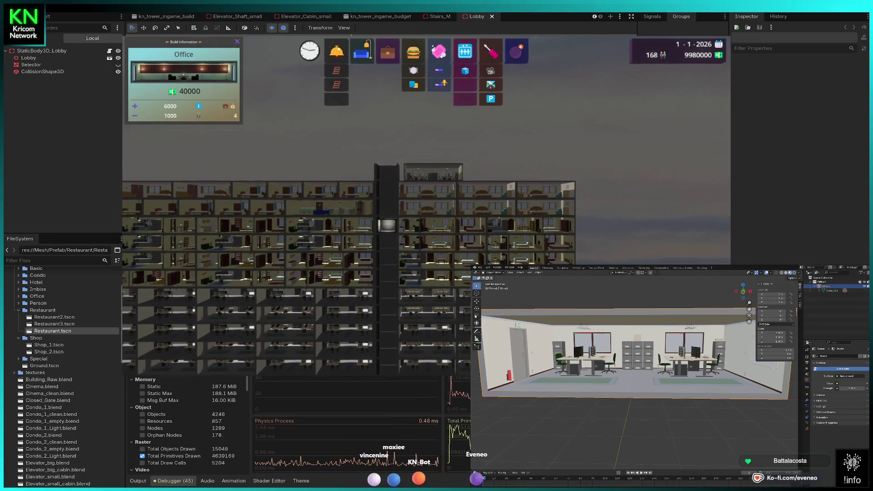
click(427, 173)
click(486, 173)
Place three more offices across the roof out to its left end.
key(a)
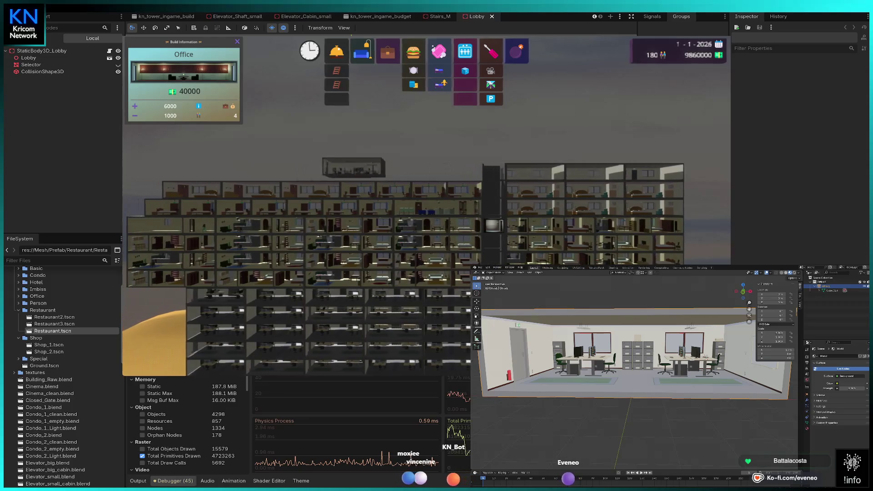
key(a)
key(w)
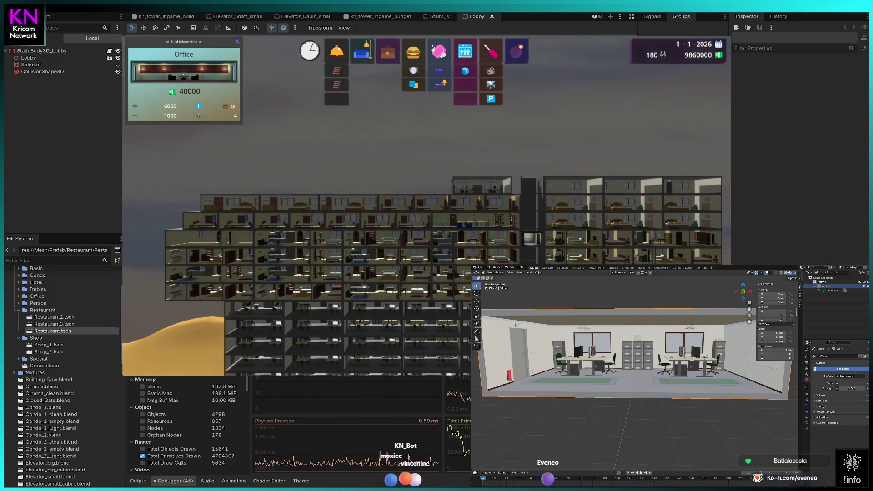
click(491, 185)
click(408, 179)
key(a)
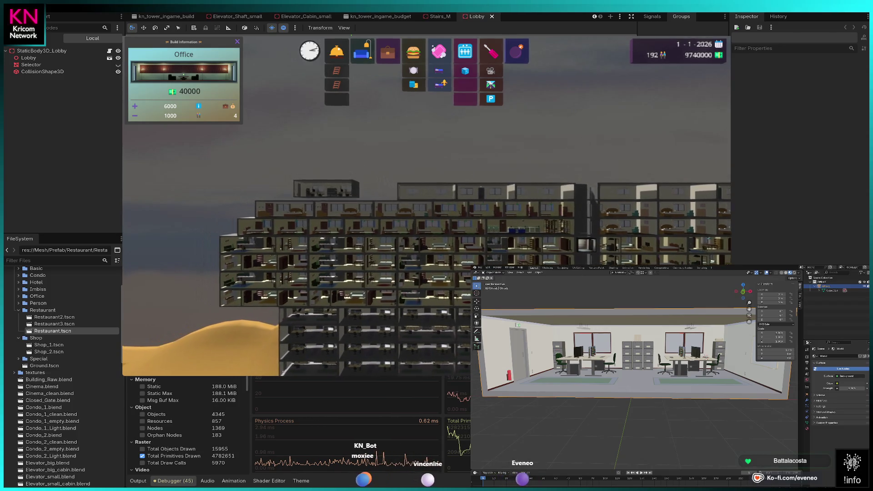
key(a)
click(348, 205)
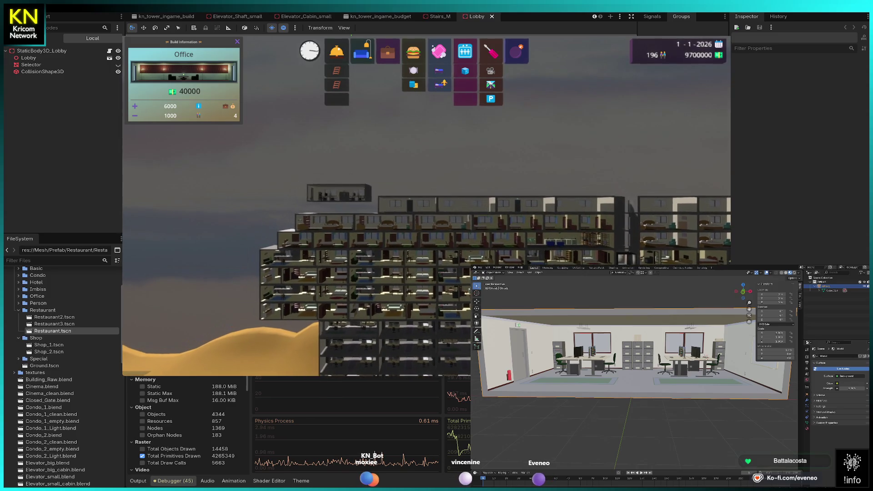
key(a)
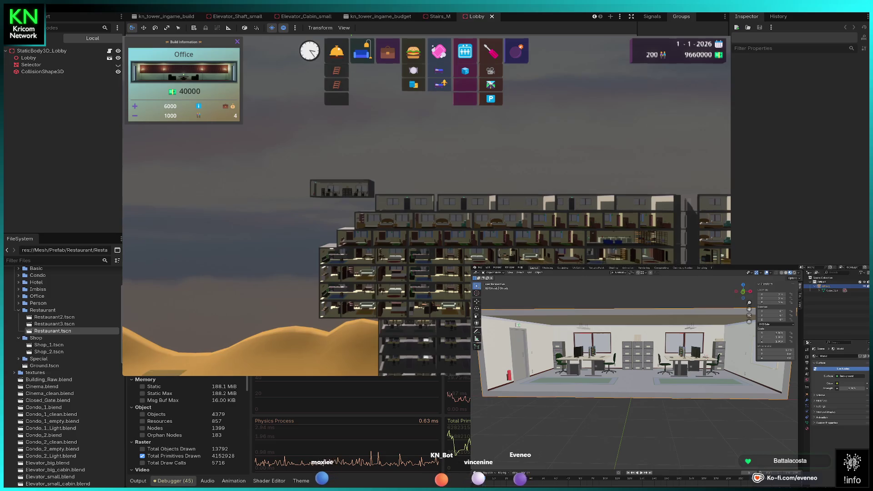
Lower the view to the ground floor and place a 12500-cost lobby at the bottom-left.
key(s)
key(Escape)
key(s)
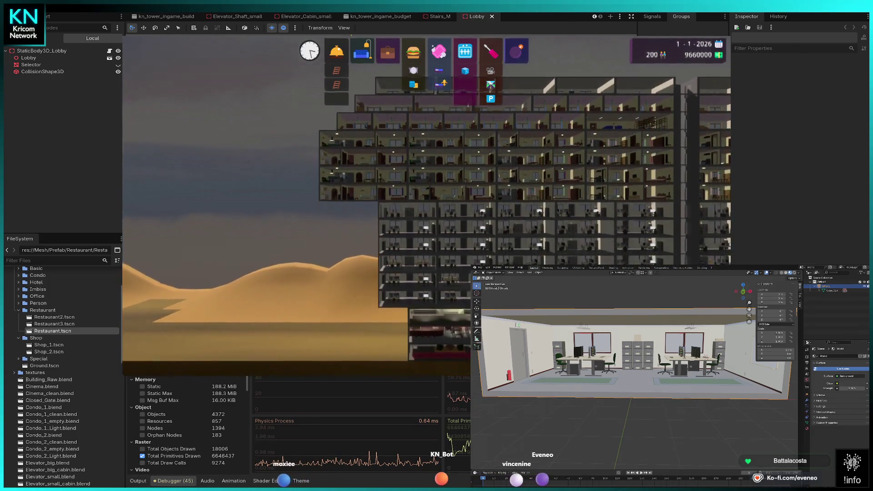
key(l)
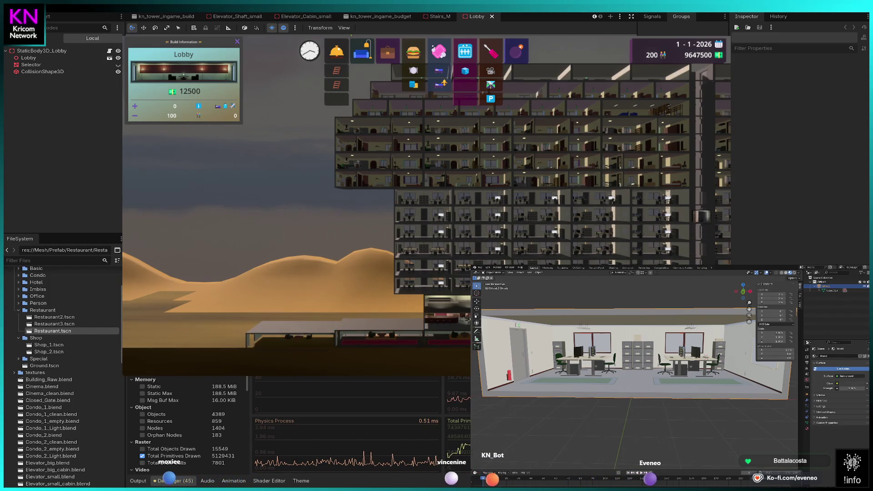
click(339, 339)
Add a second lobby section beside the first and pan to the tower's right edge.
click(207, 339)
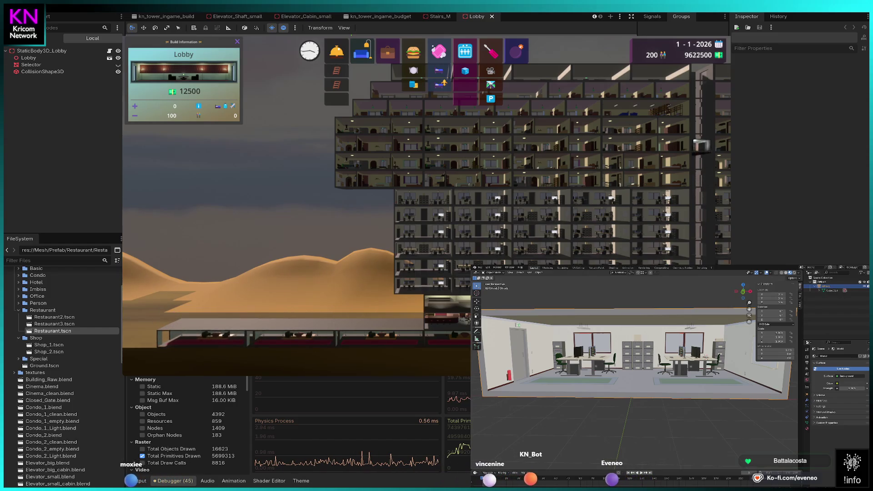
key(d)
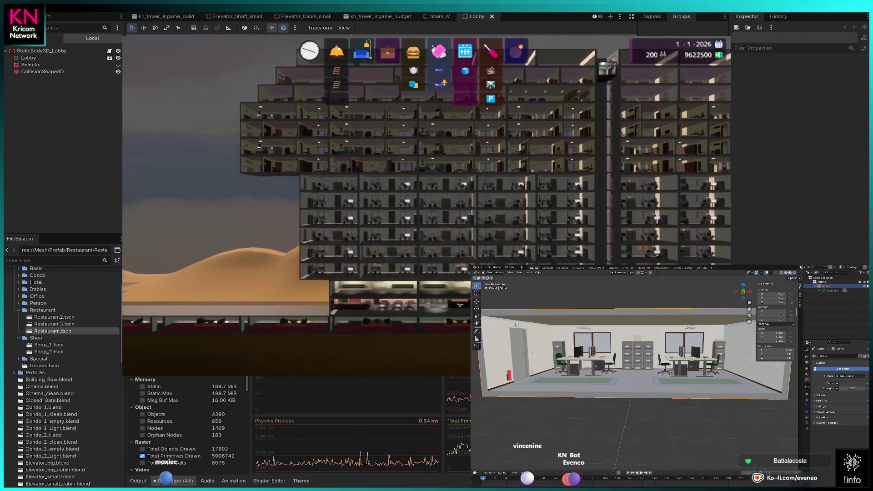
key(d)
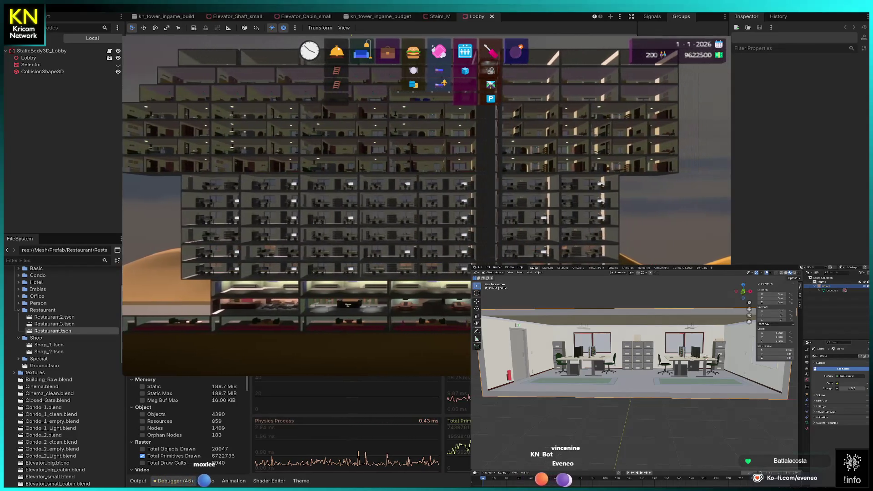
key(d)
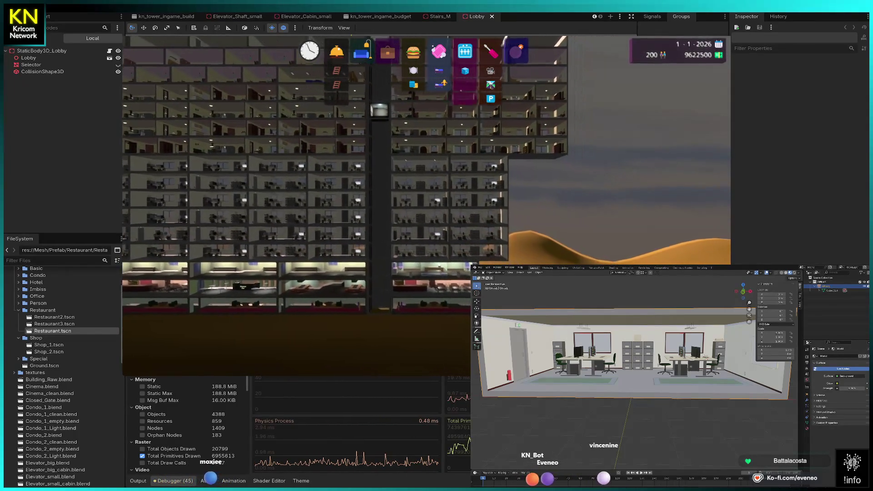
key(d)
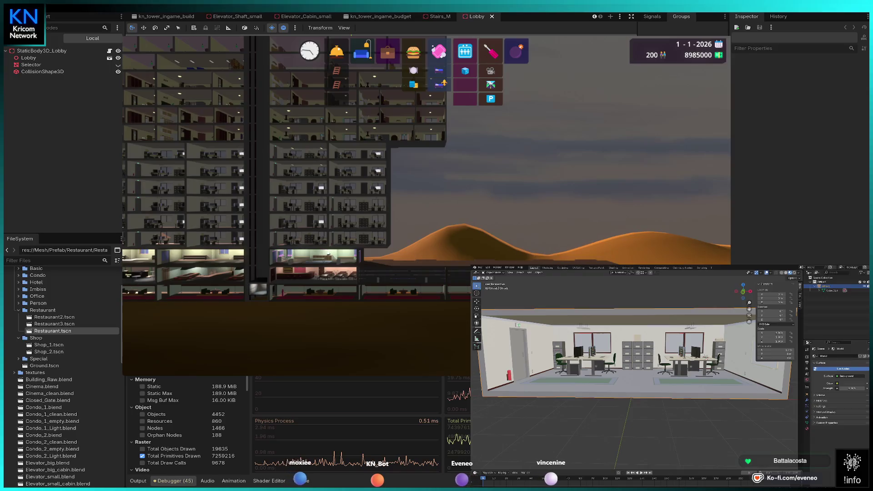
Abandon a restaurant placement, then stack two offices on the tower's right side.
click(405, 257)
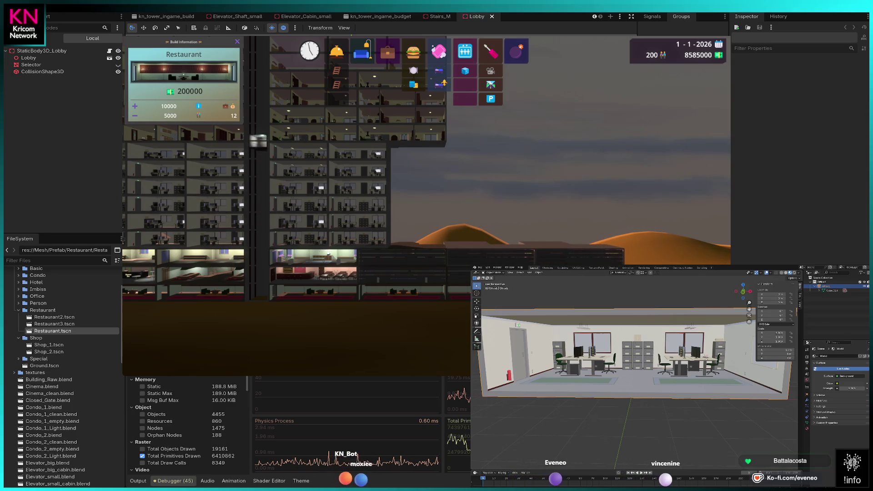
key(Escape)
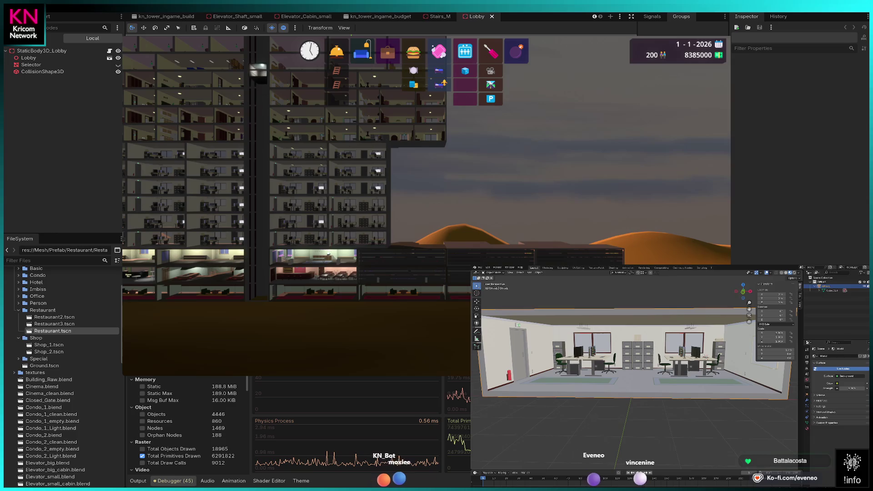
click(388, 51)
click(417, 225)
click(416, 205)
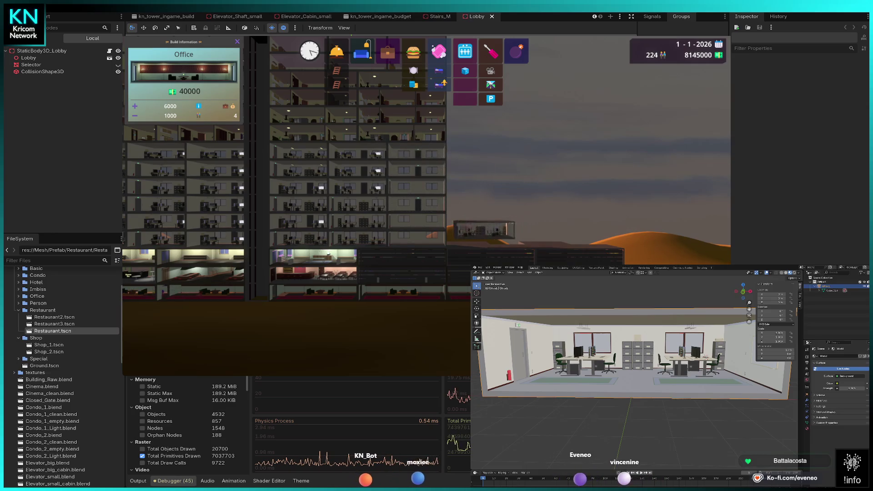
Place offices on the top row and stack six more floors up the right wing.
key(d)
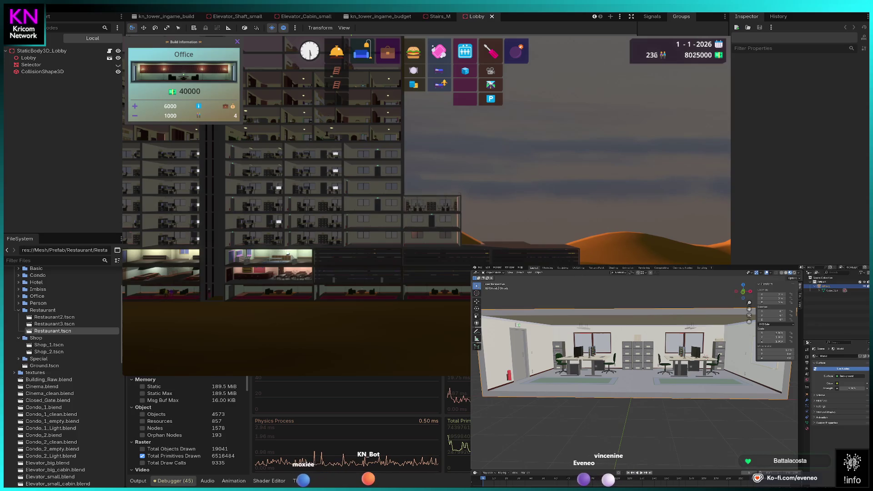
click(432, 150)
key(d)
key(w)
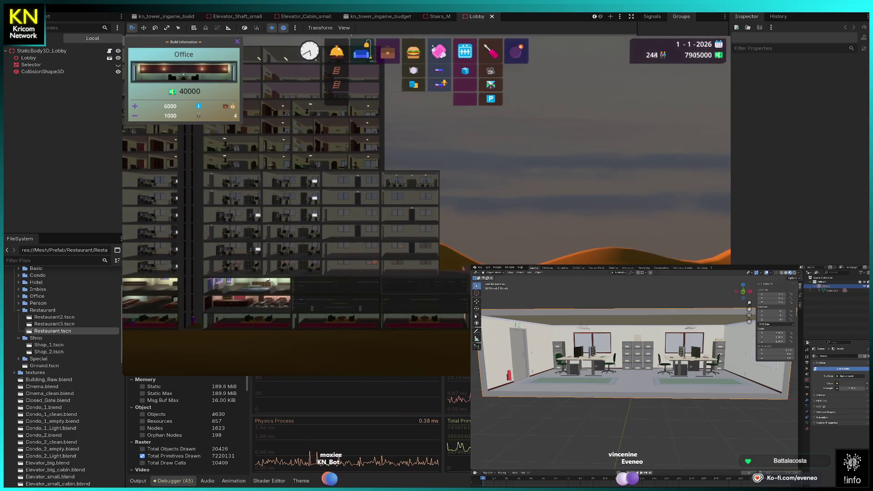
key(d)
key(s)
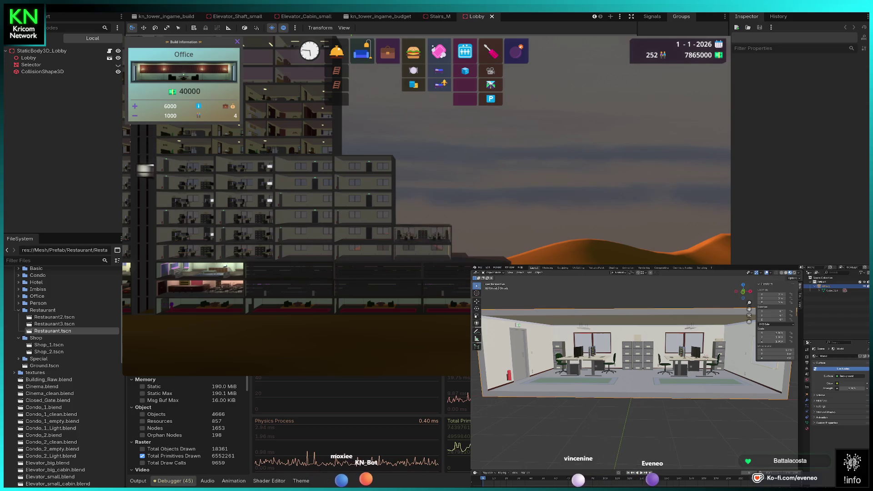
click(423, 200)
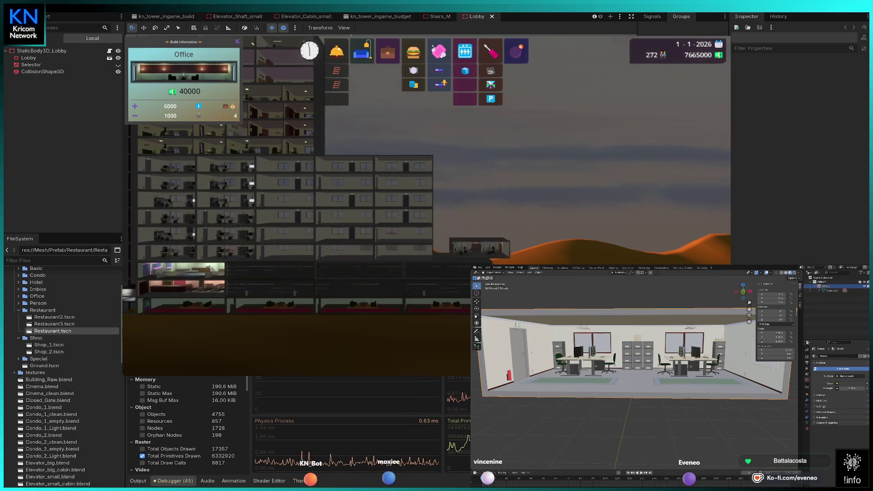
click(462, 232)
click(461, 229)
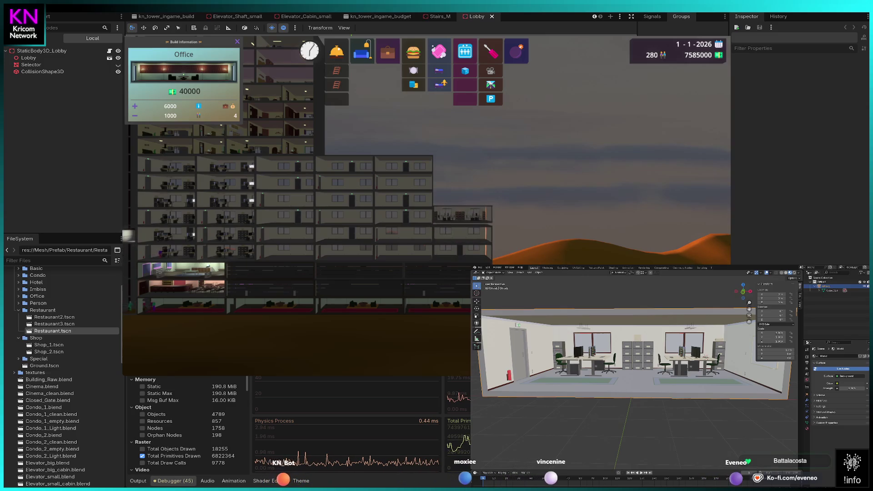
click(461, 218)
click(461, 200)
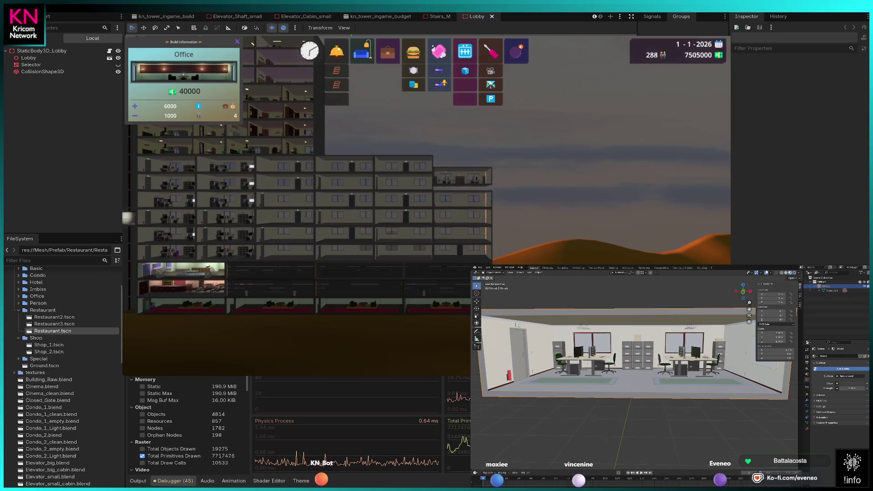
click(462, 182)
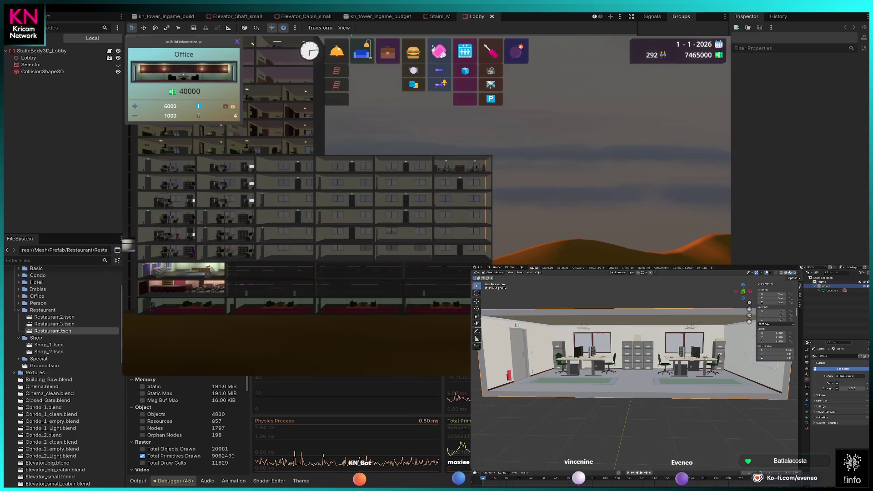
click(462, 166)
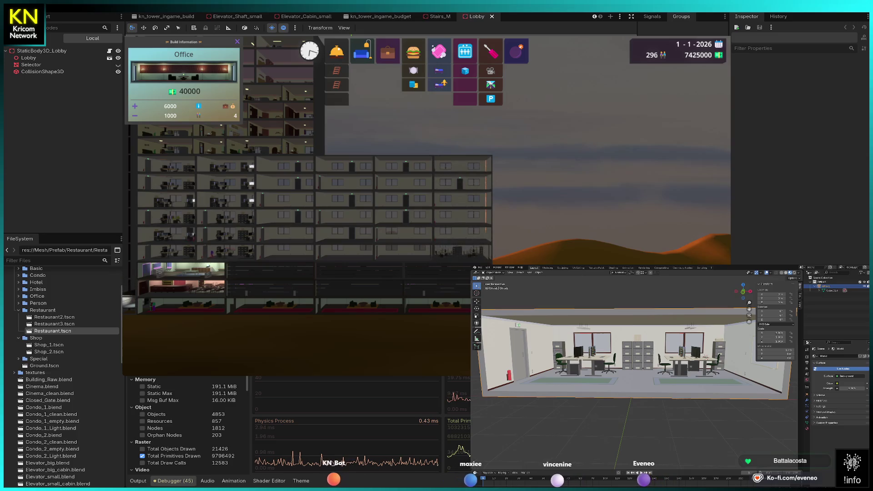
Stop building and pan the camera around to review the tower.
key(Up)
key(Left)
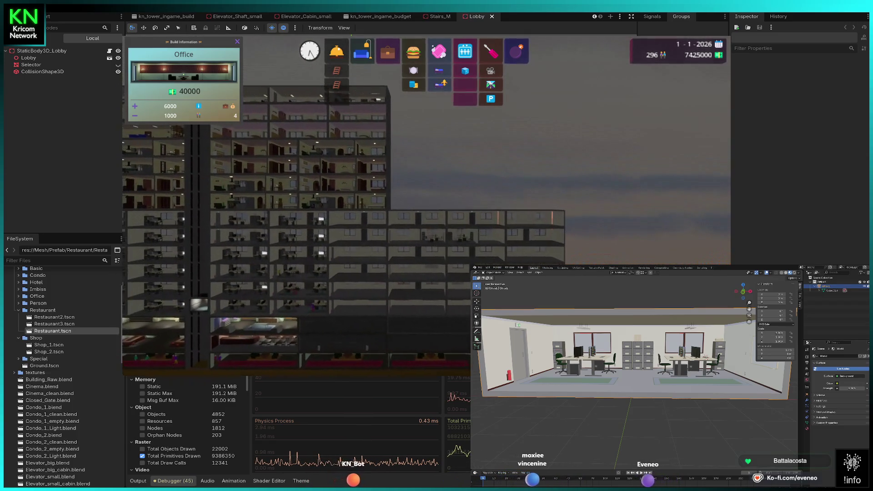
key(Escape)
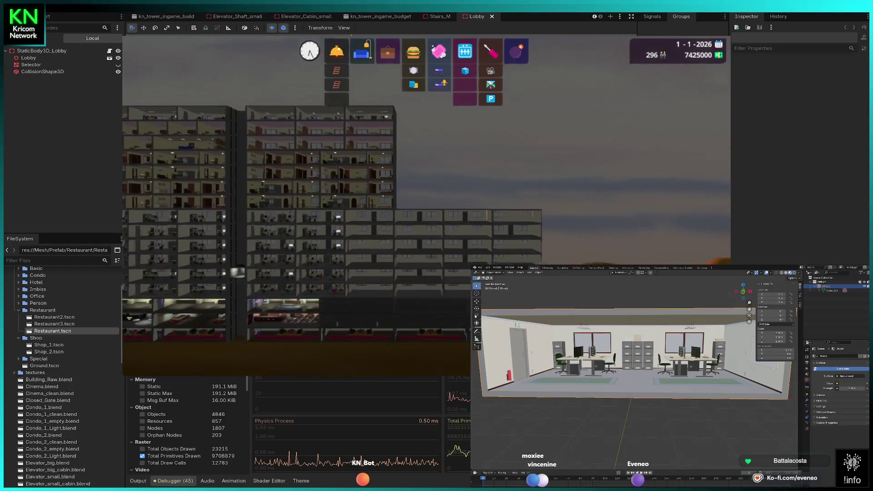
key(Left)
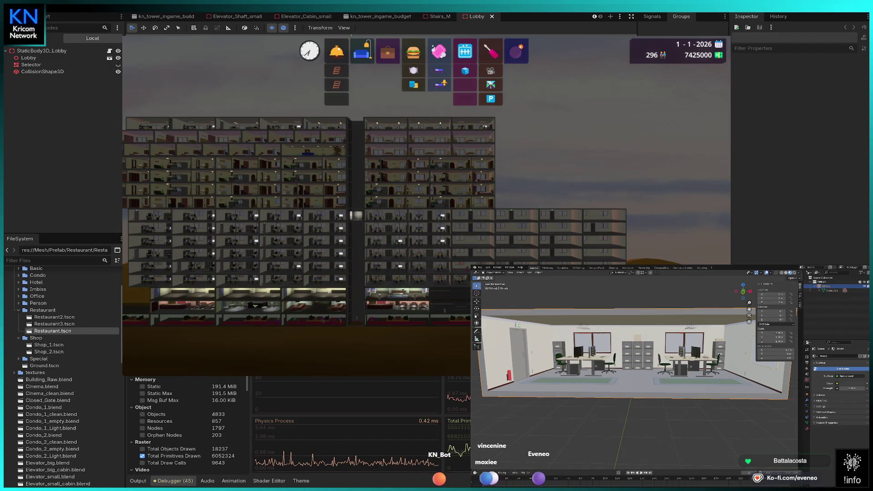
key(Left)
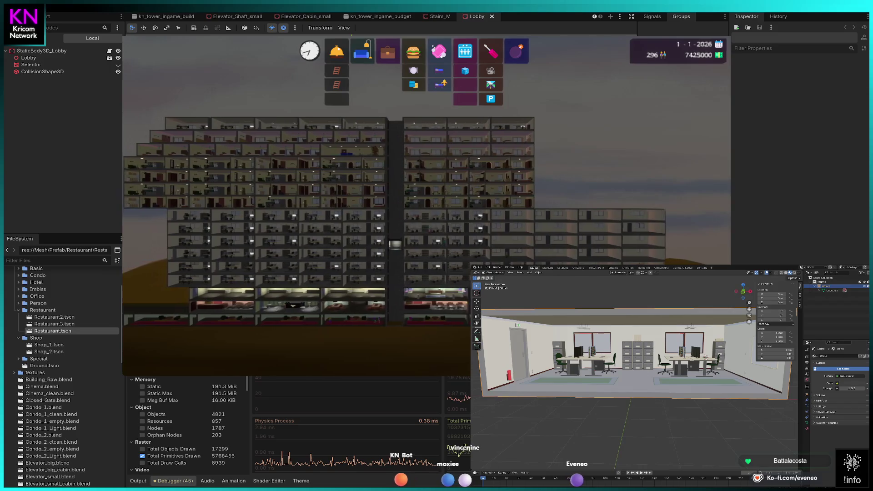
key(Right)
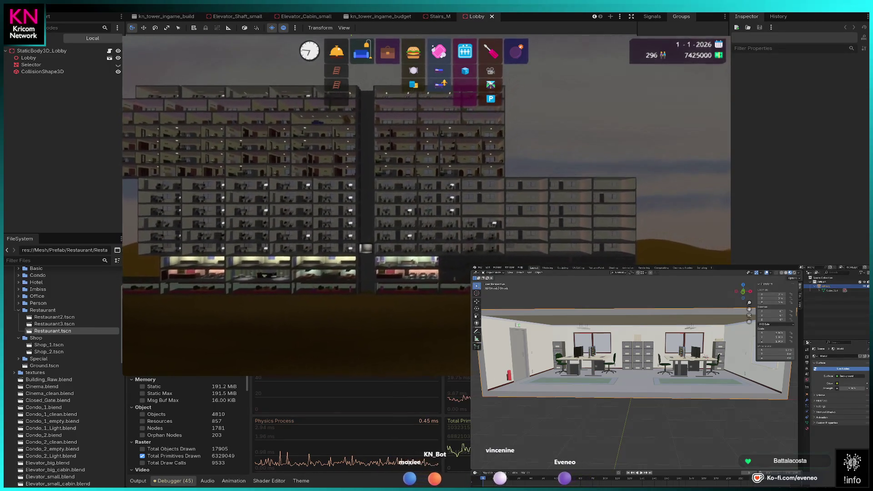
key(Right)
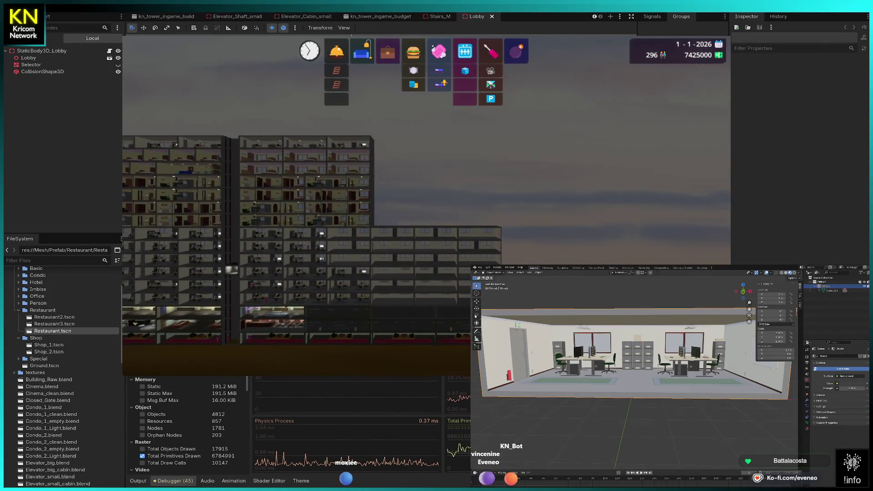
Add three more office floors, the last at the building top.
click(388, 51)
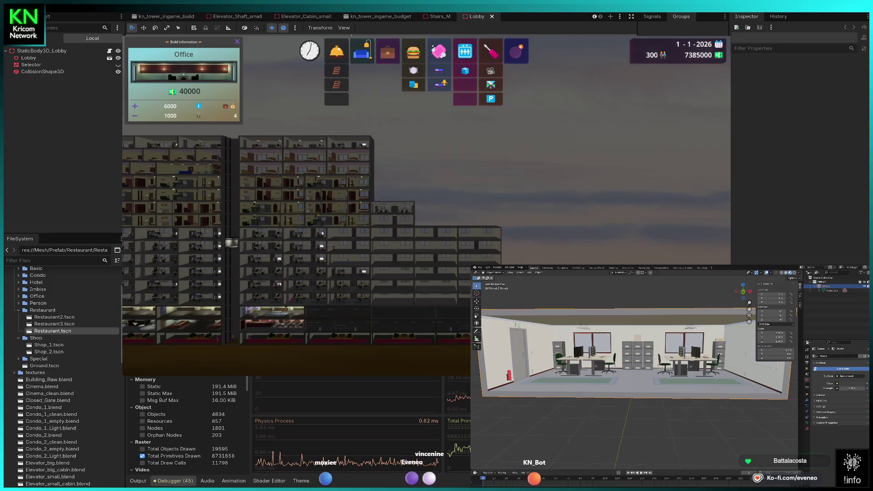
click(393, 194)
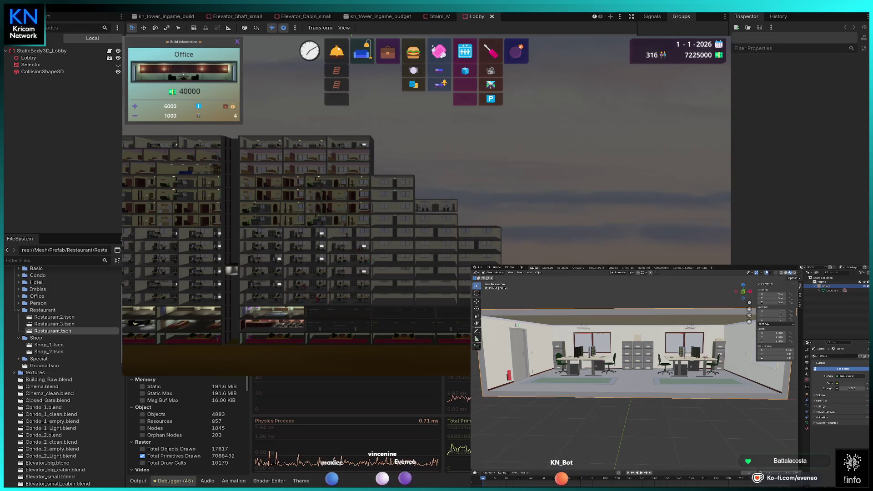
click(437, 192)
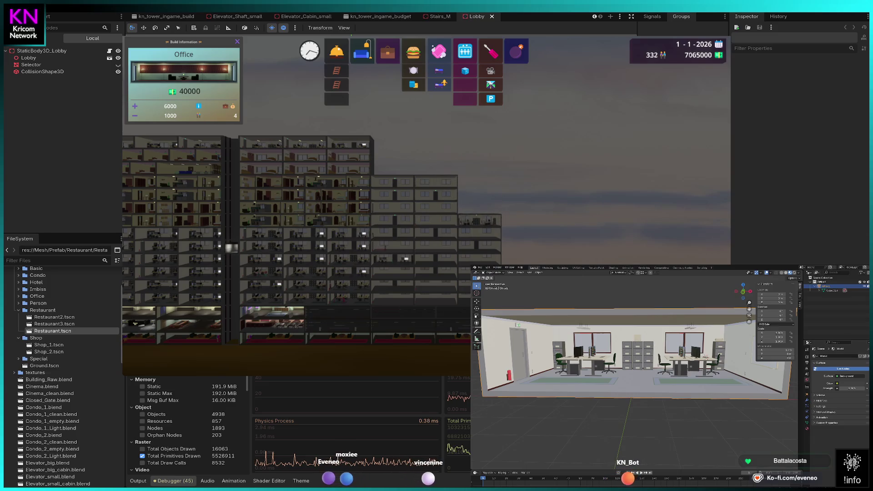
click(480, 180)
key(d)
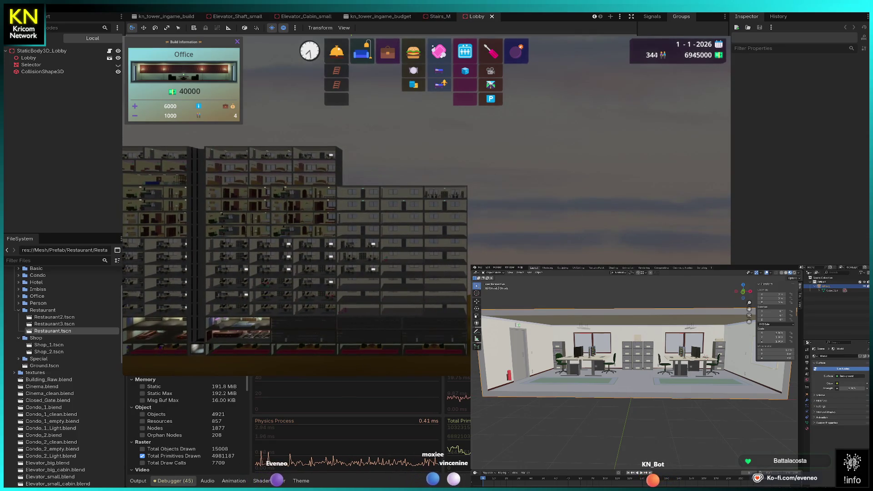
key(Escape)
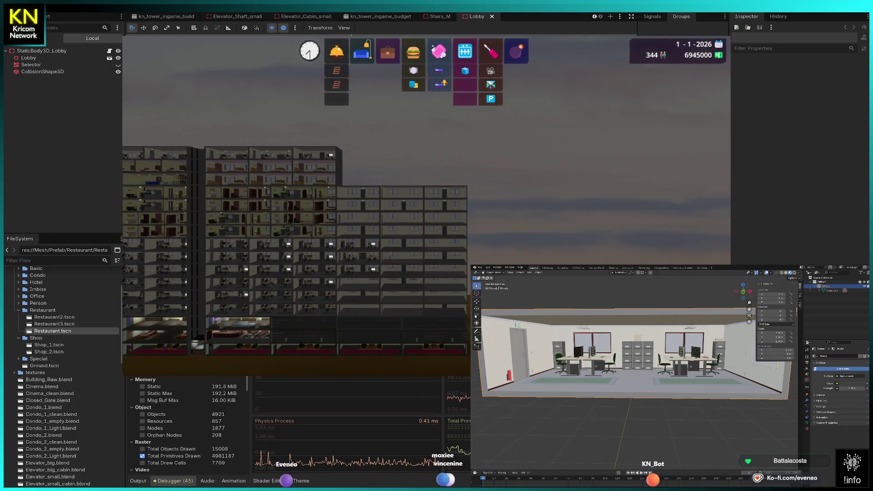
click(337, 98)
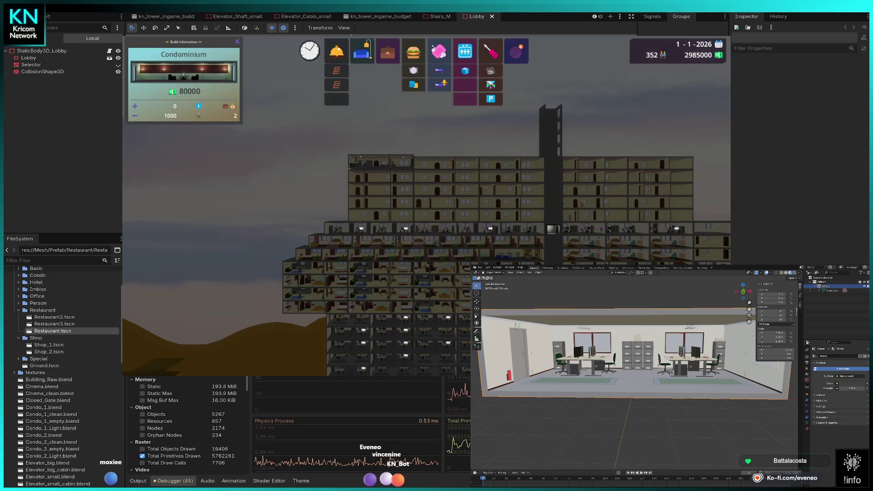
Pan the game camera right across the condominium-filled upper floors.
key(d)
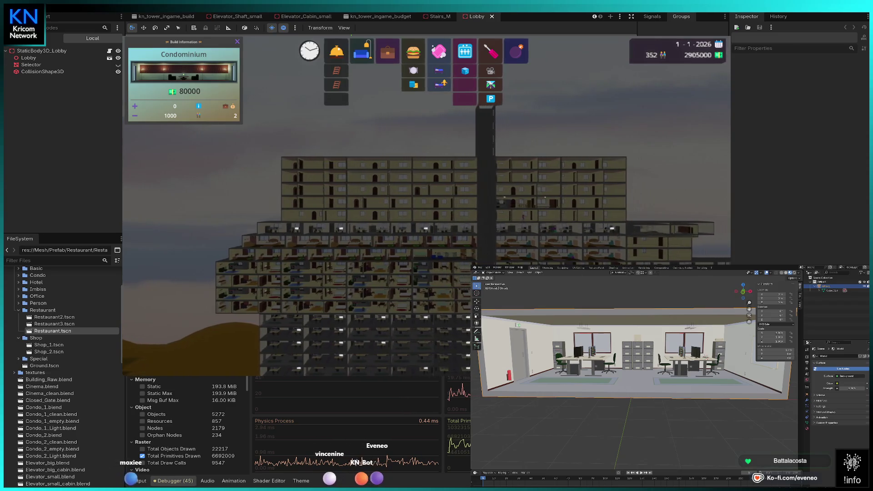
key(d)
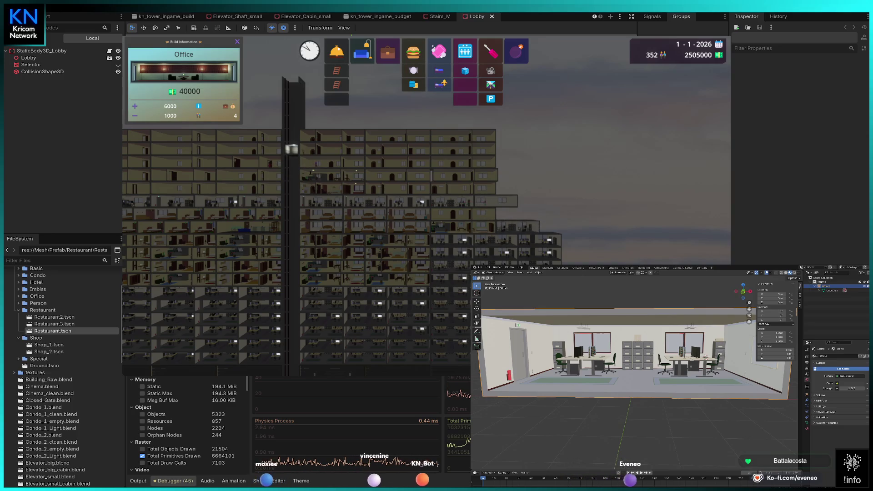
Place two 40000-cost offices on the upper right floors, reaching population 360.
click(519, 219)
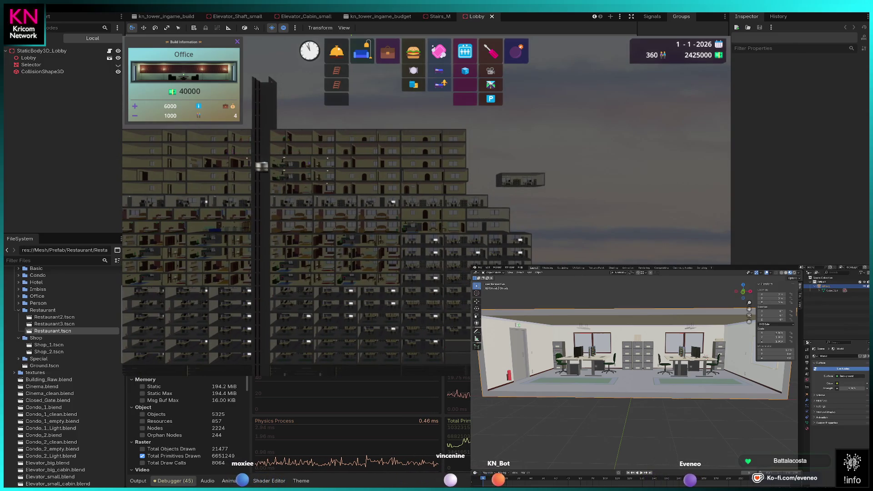
click(523, 180)
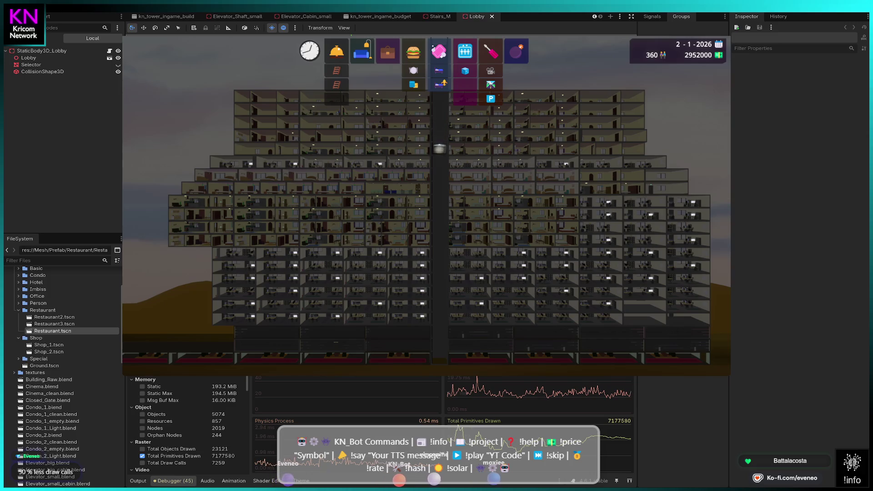
Zoom in and check a condo room's information panel, then dismiss it.
scroll(426, 123, up, 5)
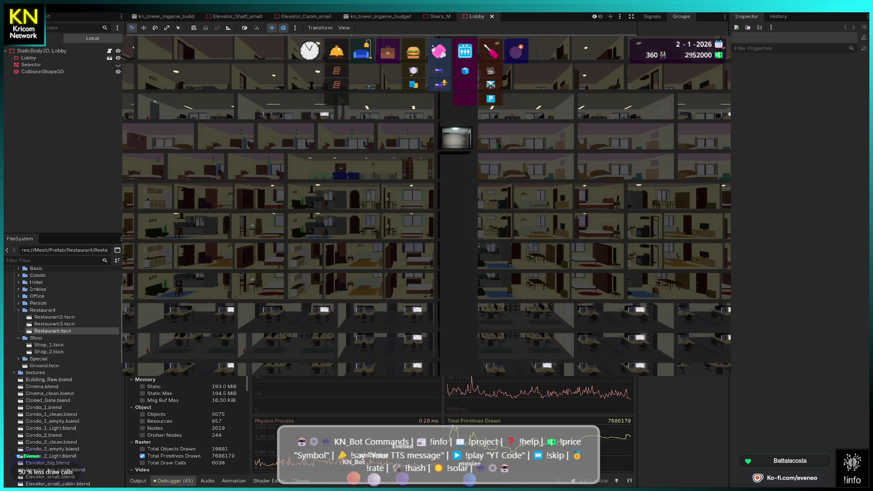
scroll(427, 249, down, 1)
click(377, 265)
key(Escape)
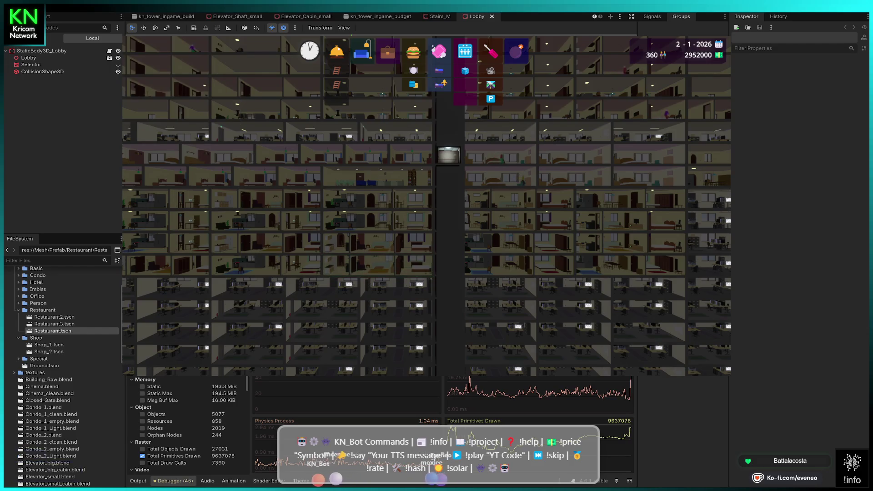
Zoom out to see the whole tower, then zoom in centered on the elevator shaft.
scroll(428, 205, down, 3)
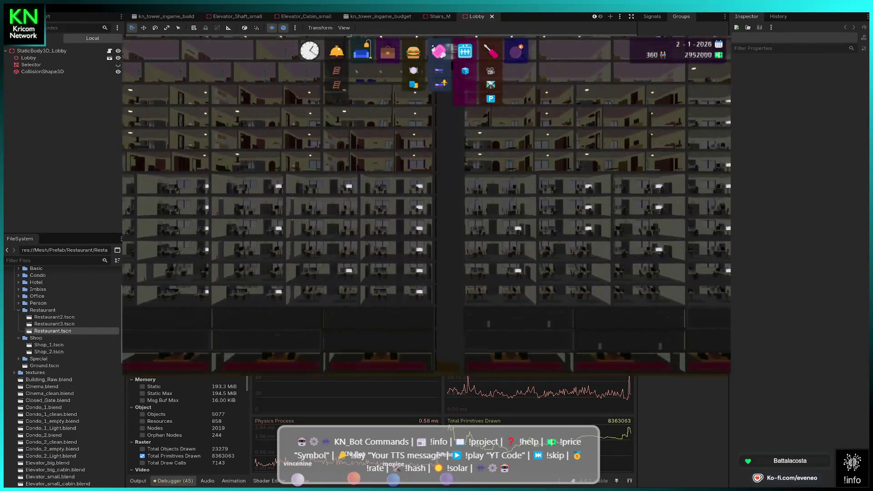
scroll(428, 205, down, 1)
scroll(428, 205, up, 2)
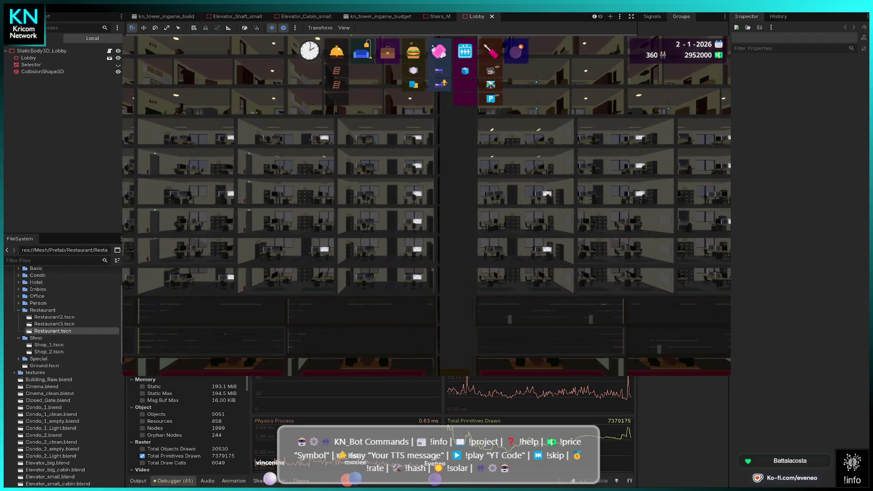
scroll(428, 205, up, 1)
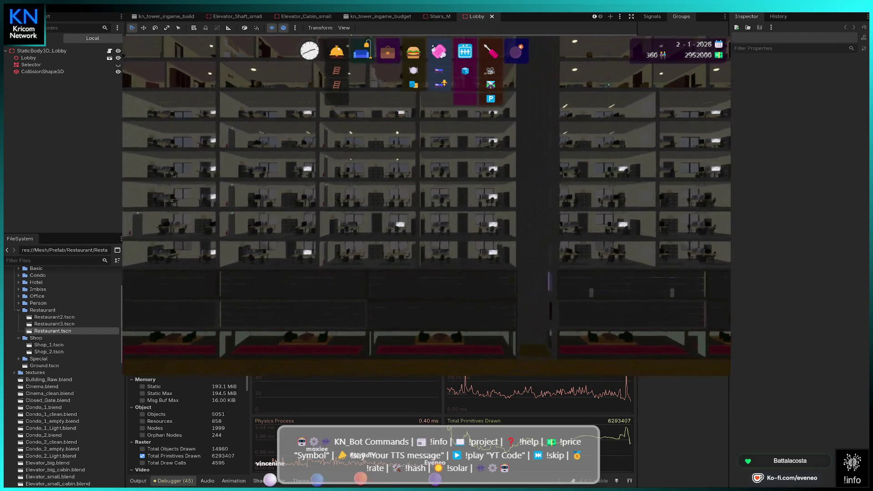
scroll(428, 205, up, 3)
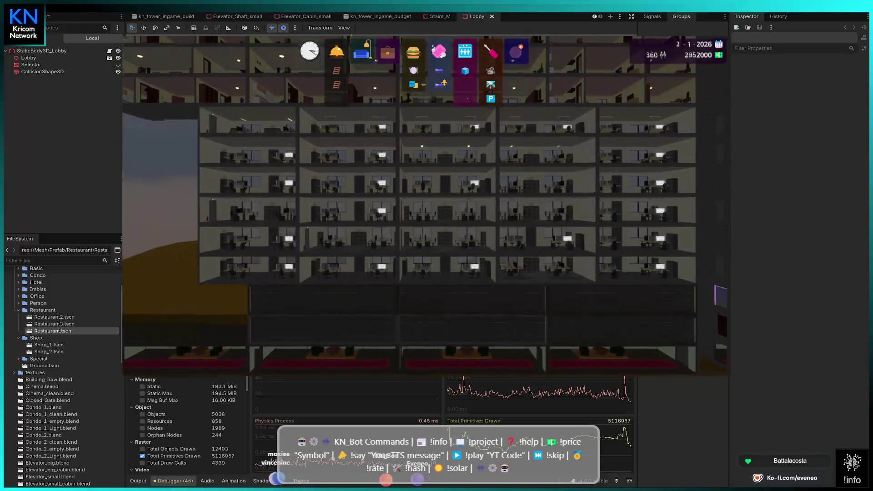
scroll(428, 205, up, 3)
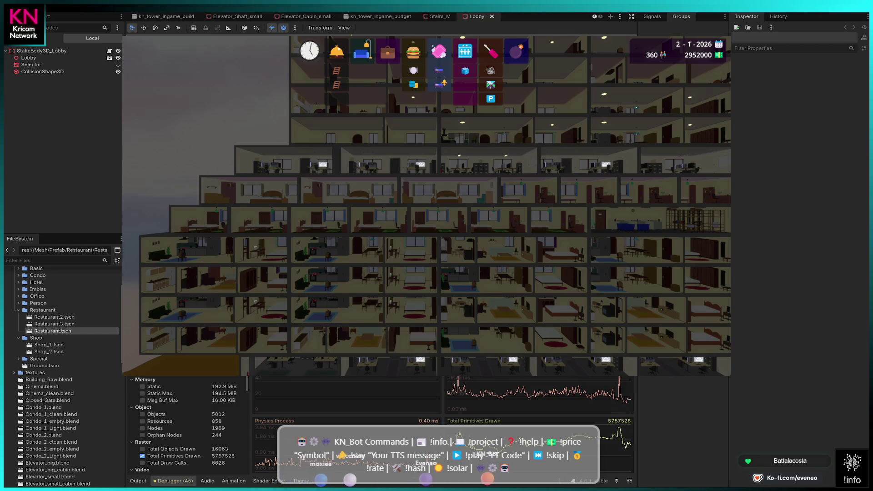
scroll(426, 207, up, 3)
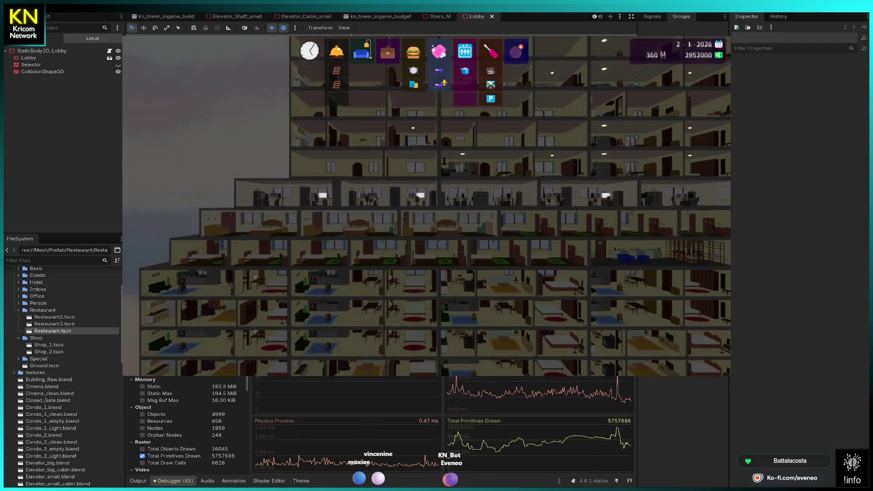
scroll(427, 207, up, 3)
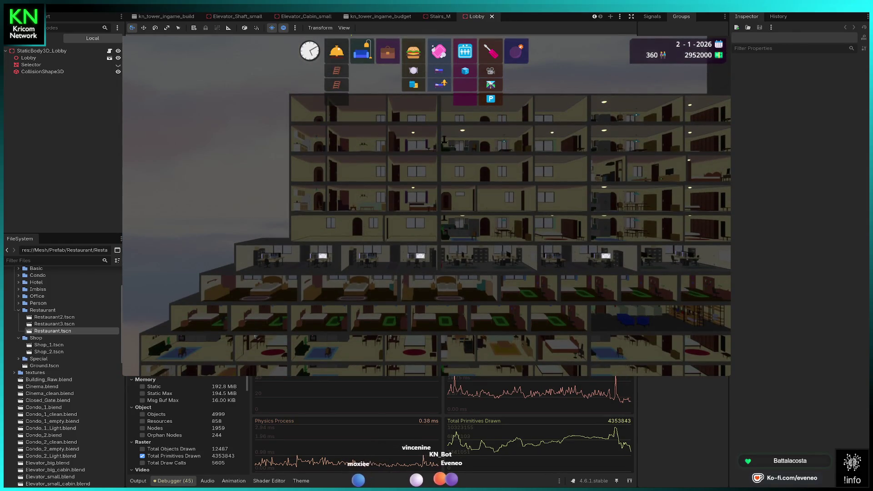
scroll(426, 207, up, 3)
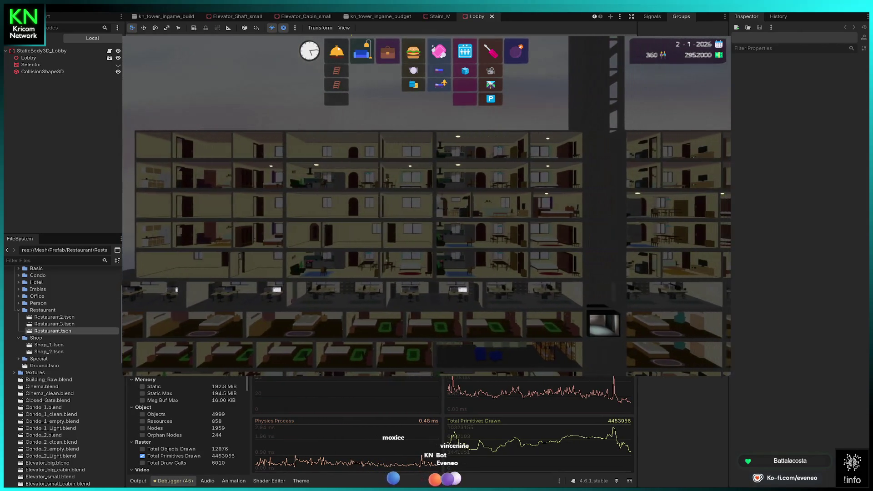
key(Right)
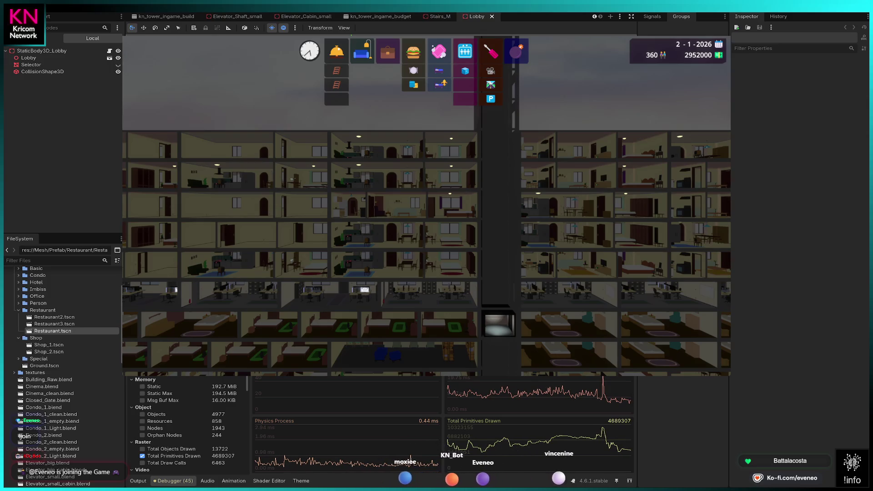
Pan down to the ground floors and back up, then graph Total Draw Calls instead of Primitives.
scroll(427, 205, down, 2)
scroll(426, 205, down, 1)
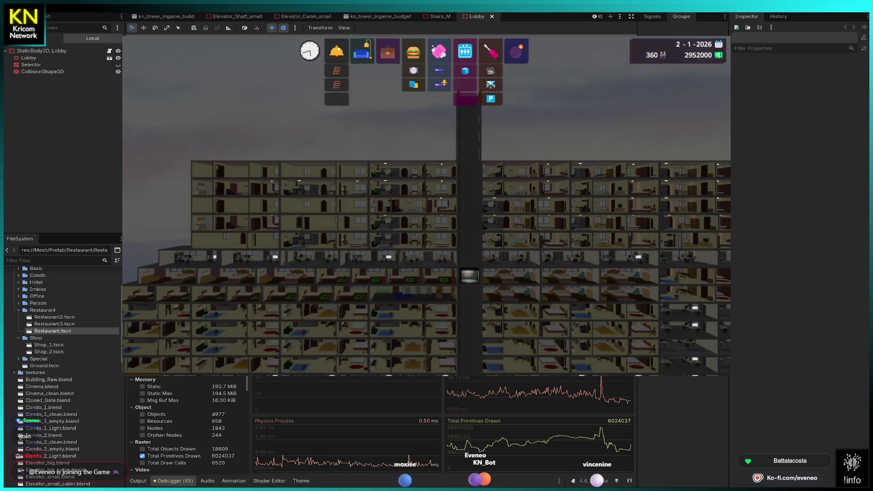
key(s)
key(d)
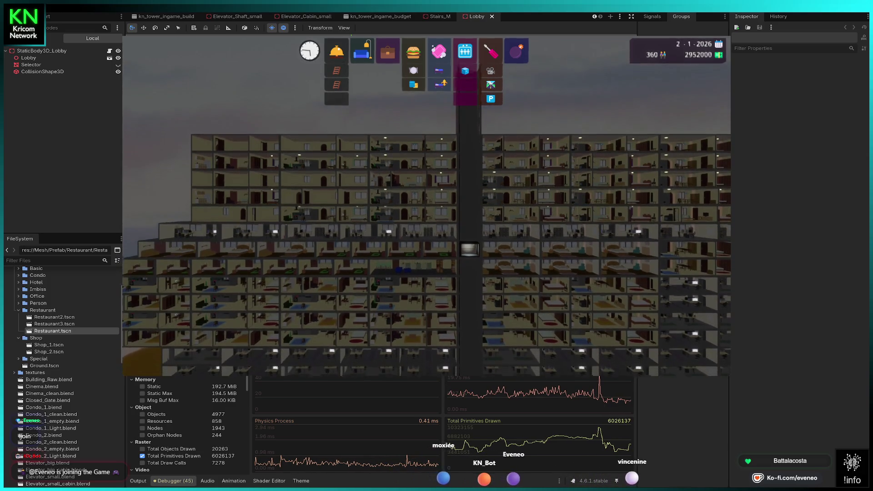
key(Down)
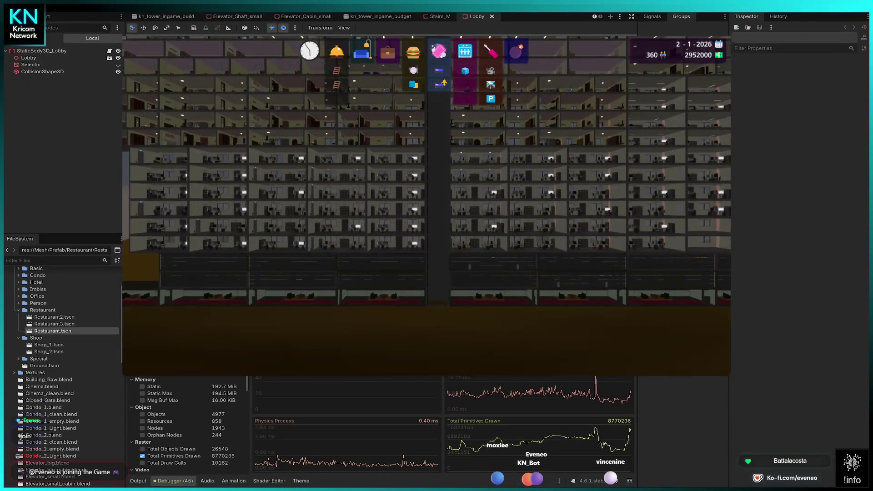
scroll(426, 204, down, 5)
key(Right)
key(Right)
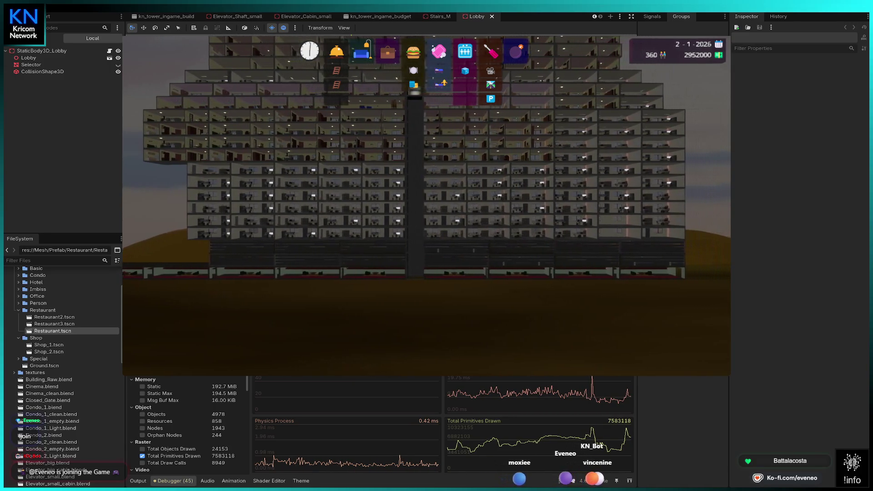
key(Right)
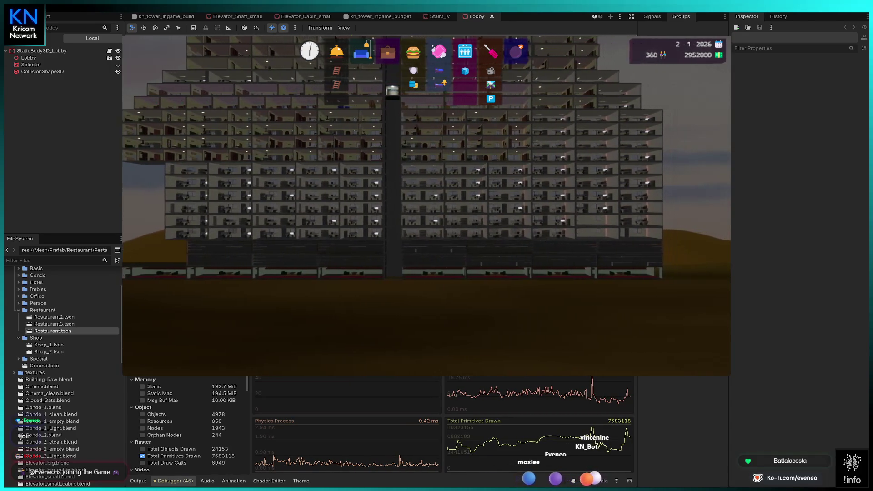
key(Up)
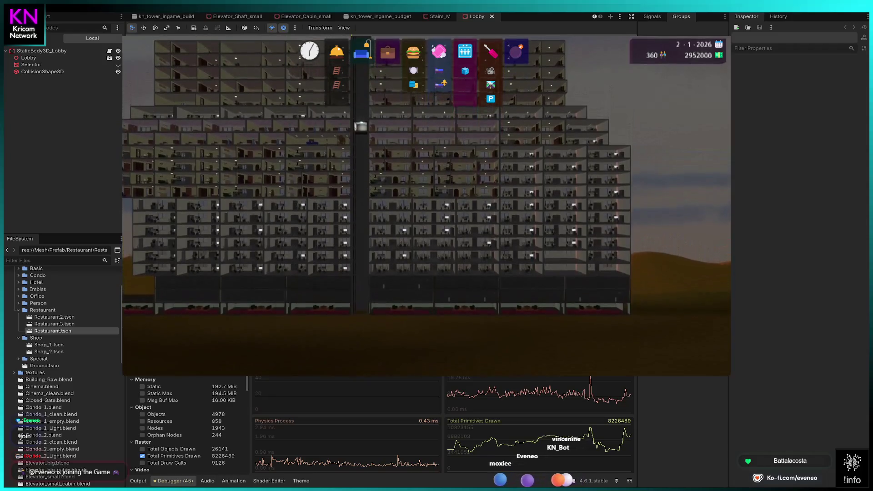
scroll(426, 205, up, 3)
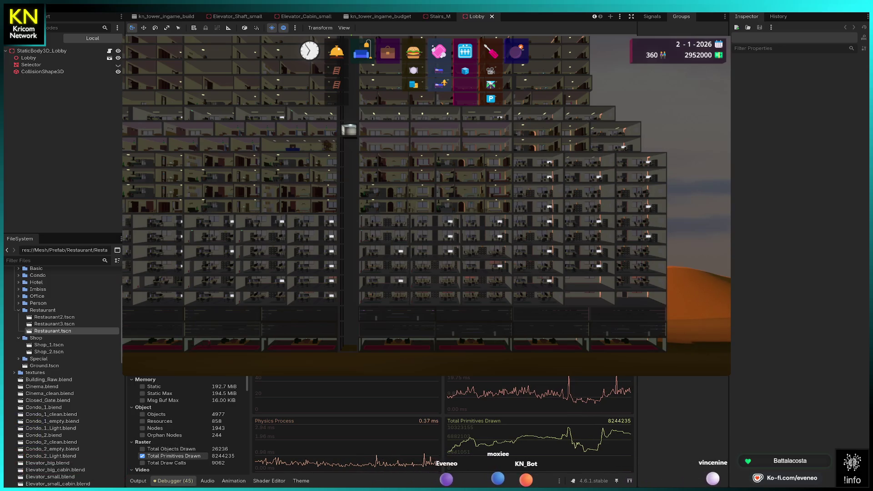
click(143, 456)
click(143, 463)
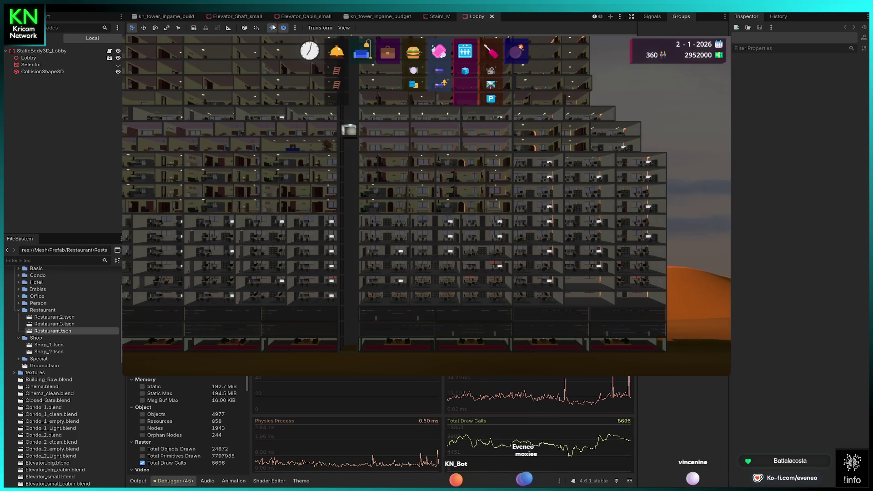
Close the Lobby and Stairs_M scenes and add a Label3D node to Elevator_Shaft_small.
click(492, 17)
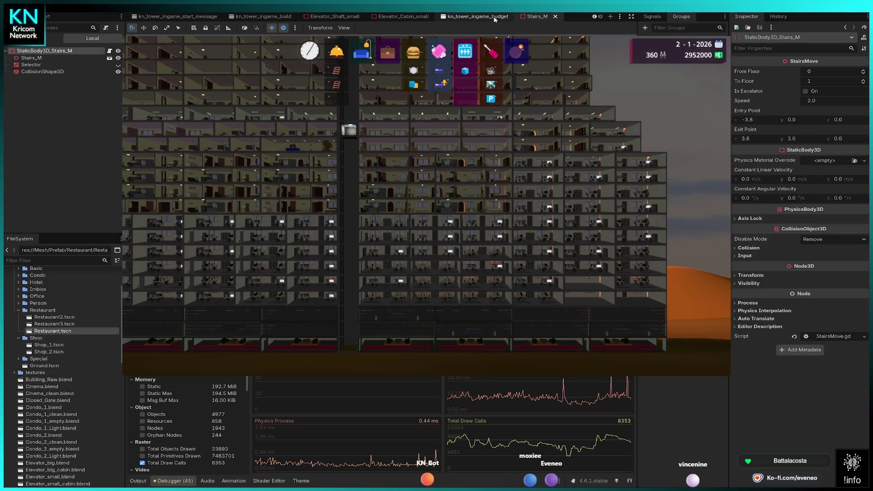
click(555, 17)
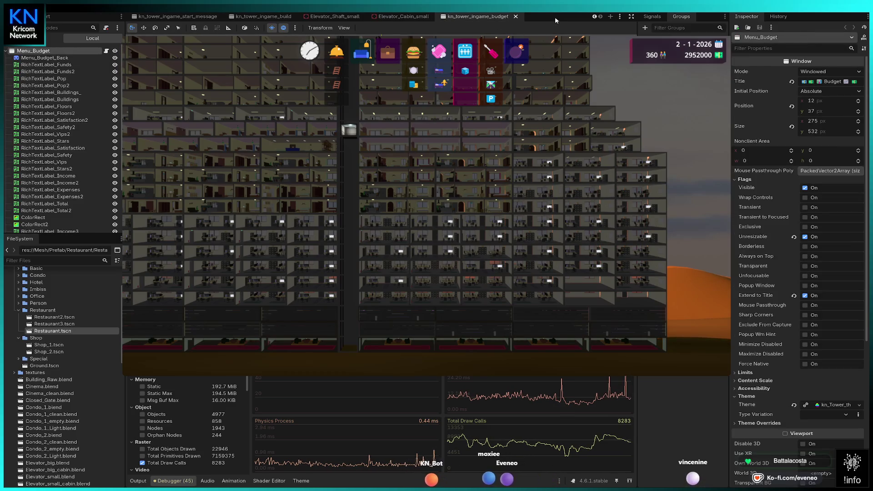
click(407, 18)
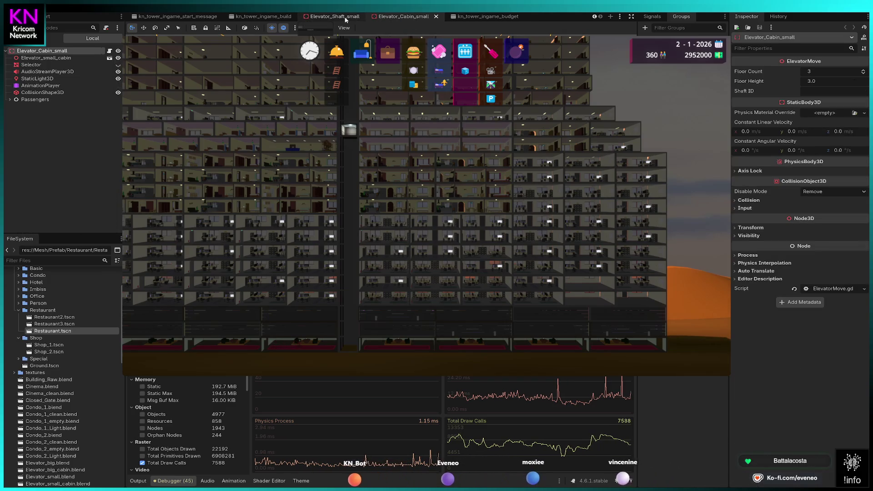
click(325, 18)
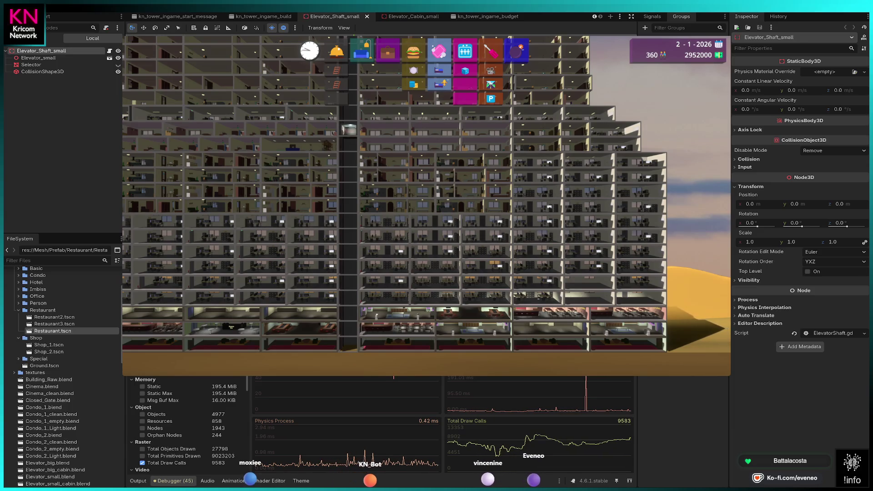
key(ctrl+v)
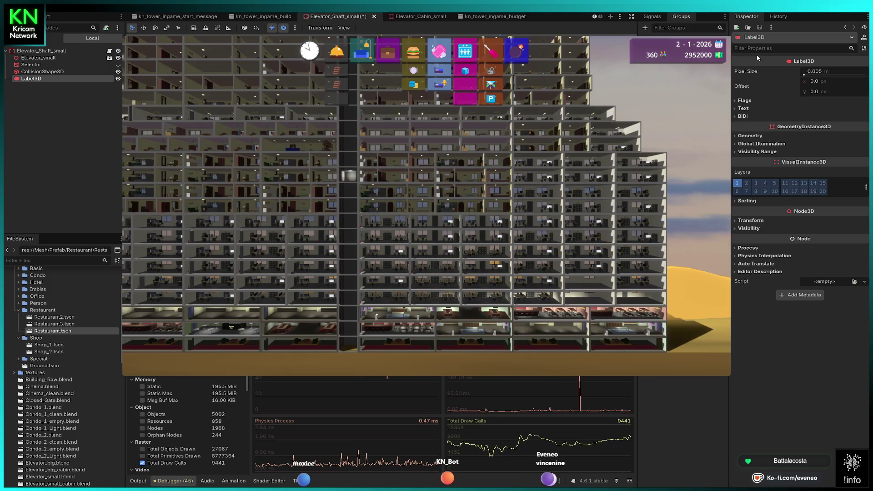
Set the Label3D text to XX and enlarge its font size toward 525.
click(744, 108)
click(767, 153)
text(XXXX)
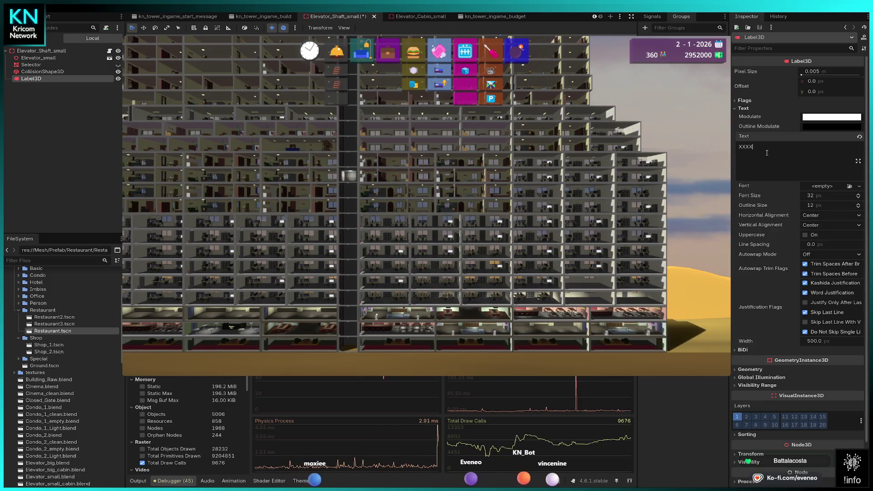
key(BackSpace)
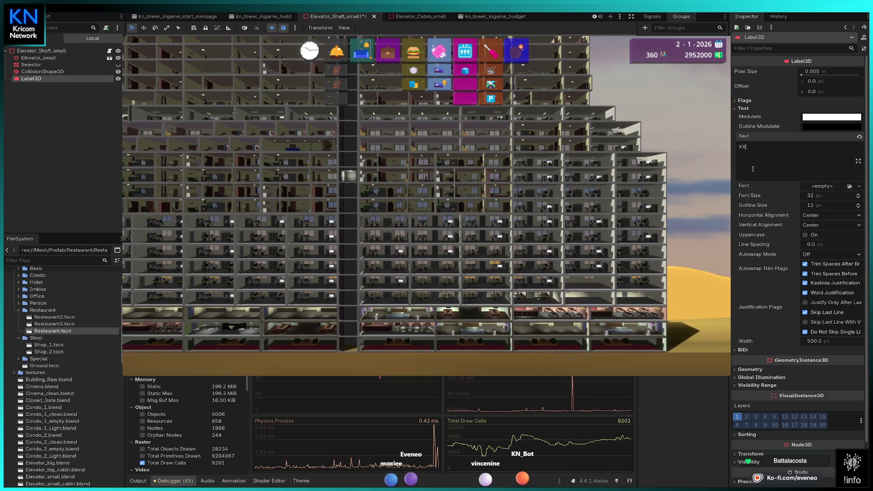
drag(812, 198, 868, 198)
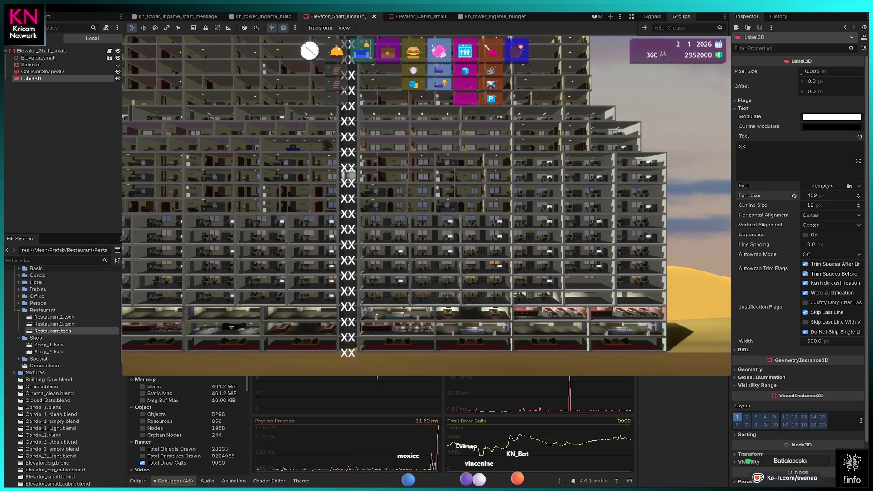
drag(812, 196, 837, 196)
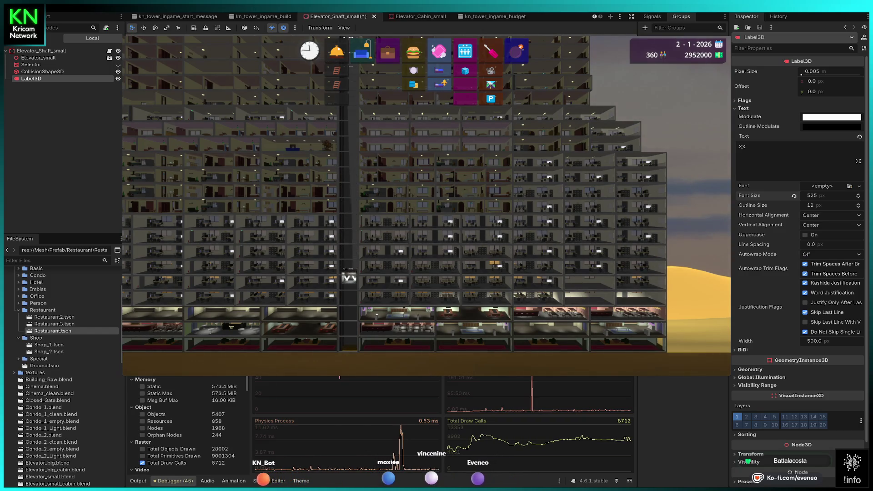
Scroll down the Inspector to the label's remaining property sections.
scroll(770, 377, down, 2)
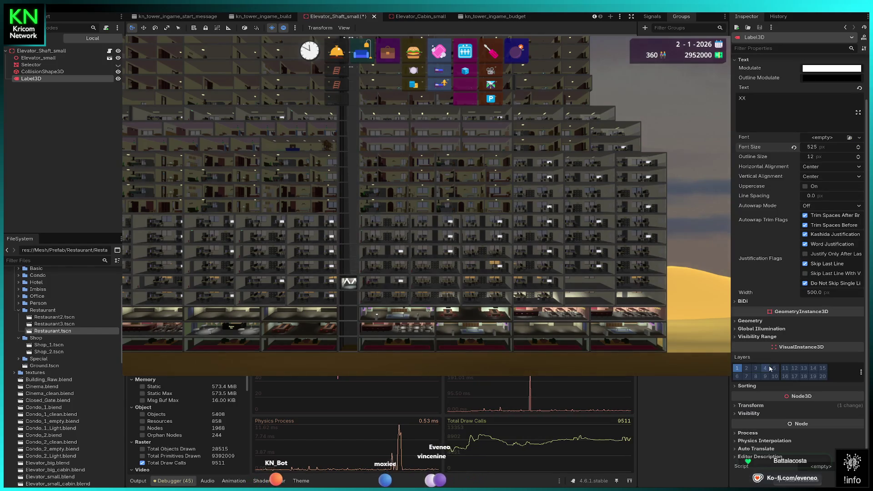
Browse the Sorting, Transform, Visibility and Visibility Range sections, then set Outline Size to 0.
click(755, 386)
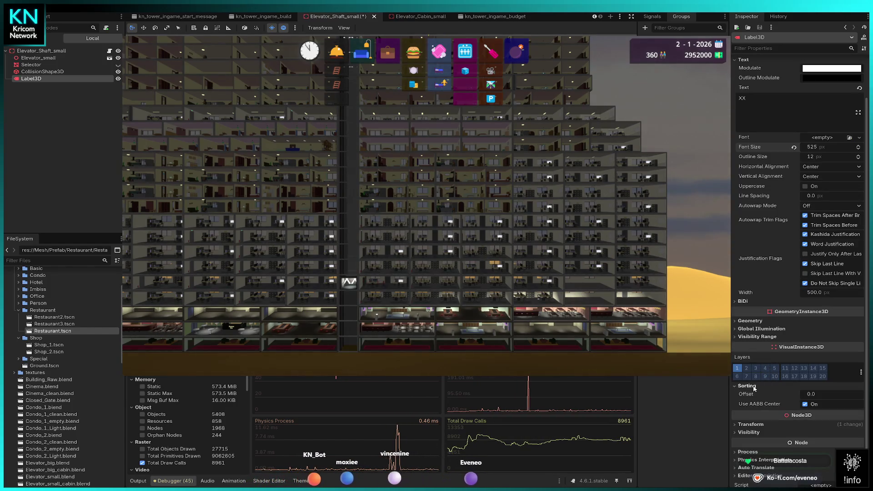
click(754, 387)
click(757, 405)
click(759, 407)
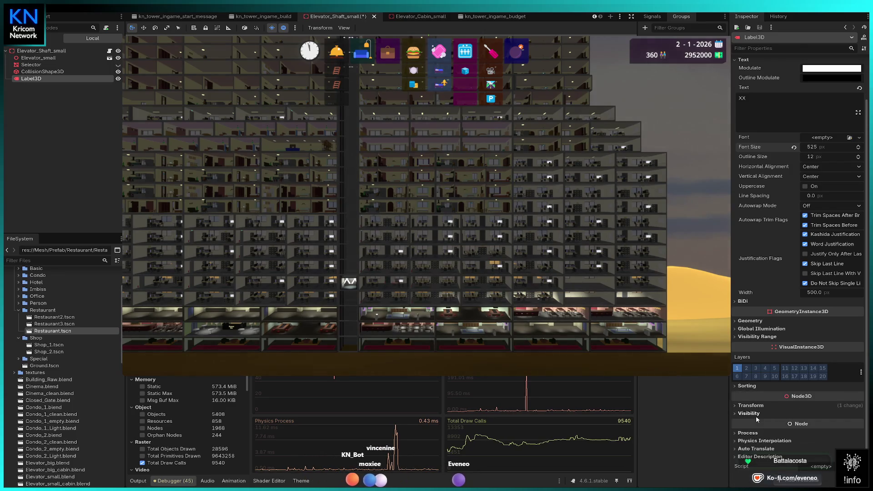
click(757, 414)
click(754, 415)
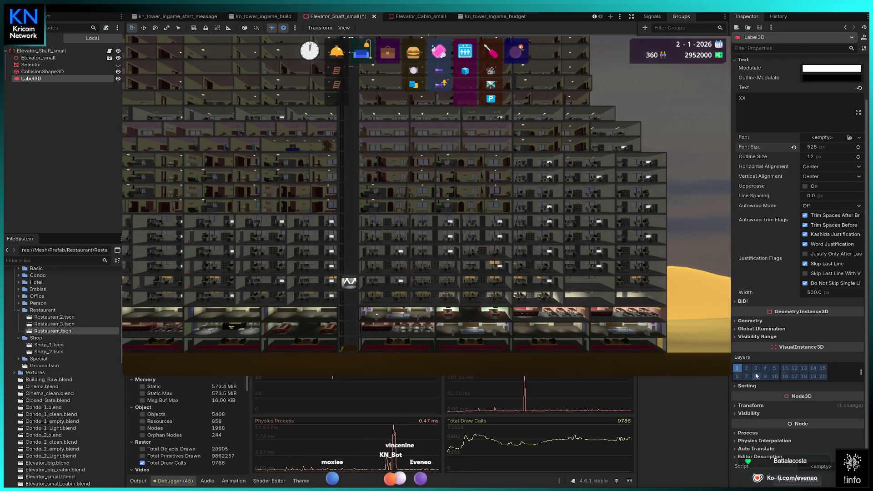
click(764, 337)
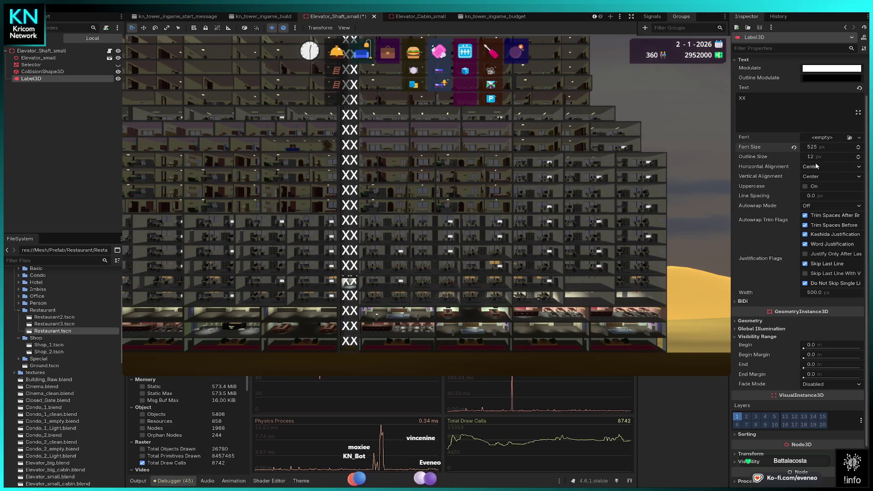
drag(814, 158, 814, 157)
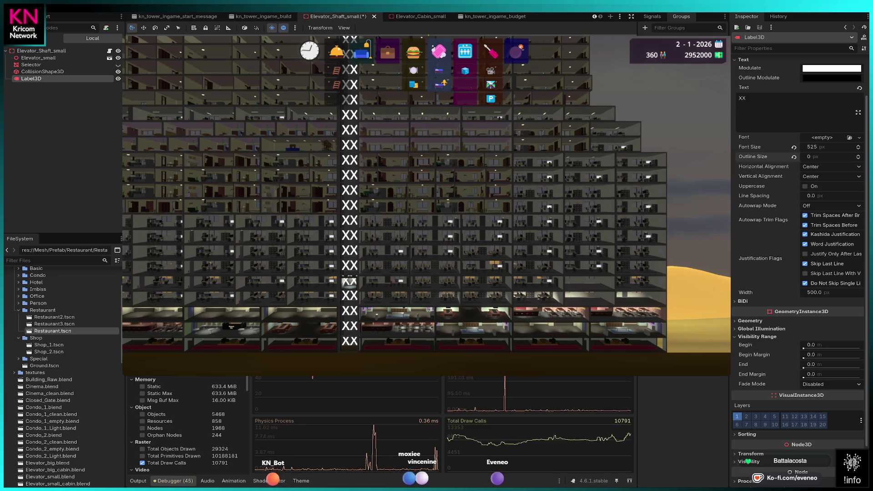
scroll(790, 405, down, 3)
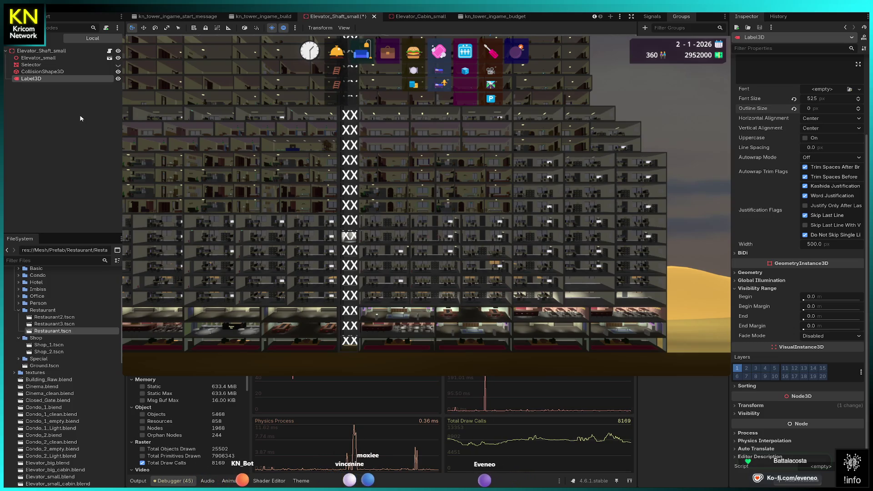
Drag Label3D out from under Elevator_small so it sits below CollisionShape3D.
drag(26, 81, 33, 61)
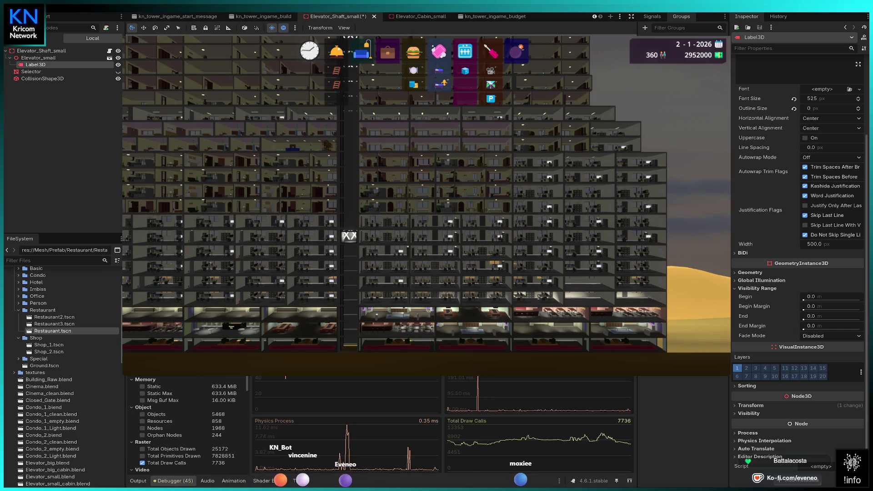
click(26, 80)
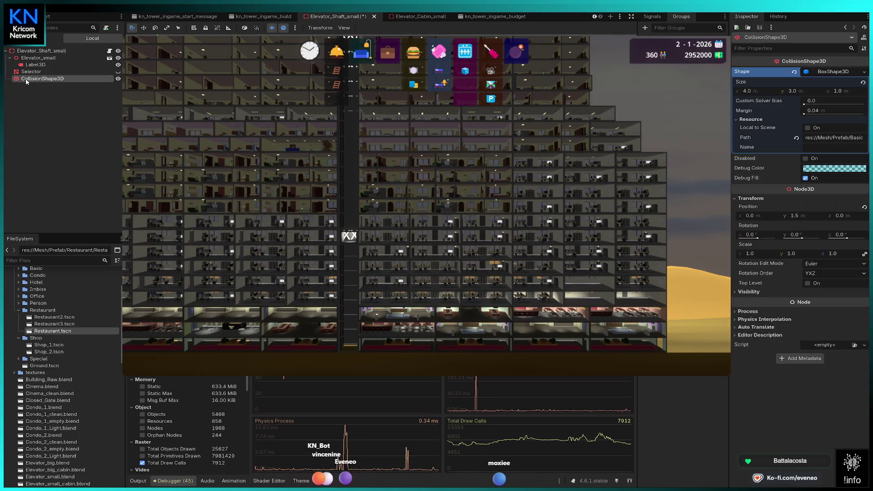
click(33, 74)
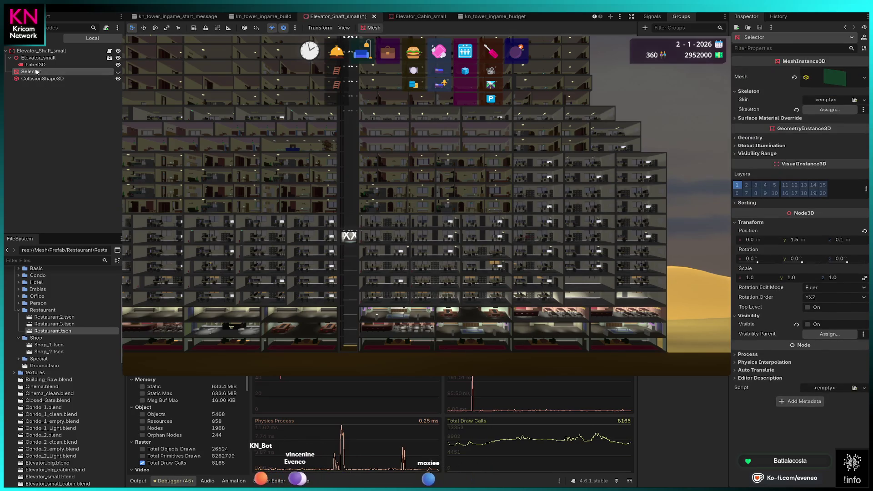
click(37, 66)
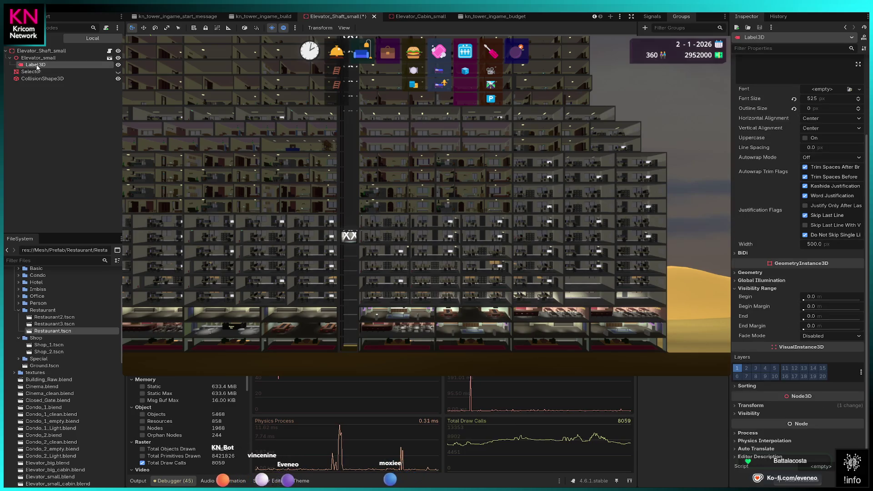
drag(37, 58, 31, 84)
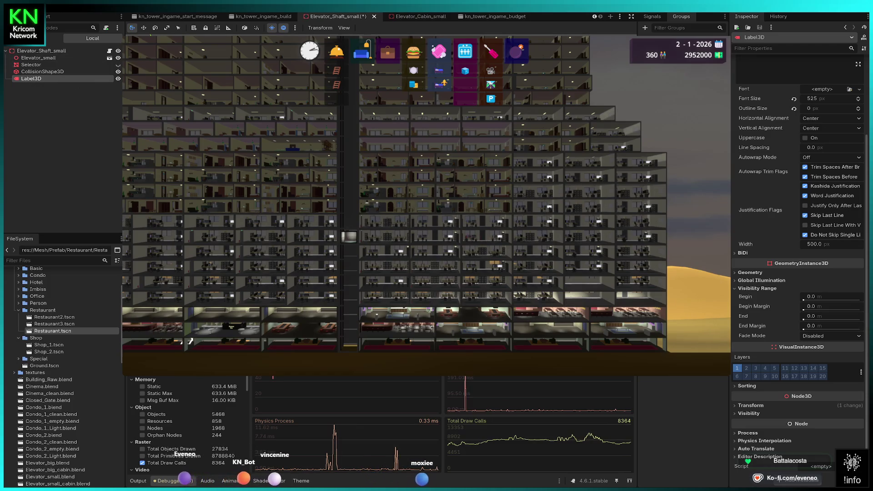
scroll(776, 185, up, 3)
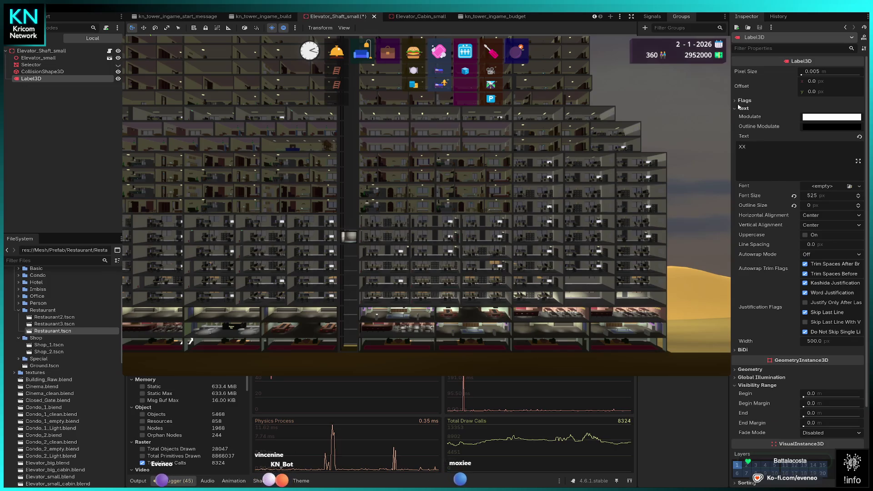
In Label3D Flags, untick Double Sided while leaving Shaded off.
click(768, 100)
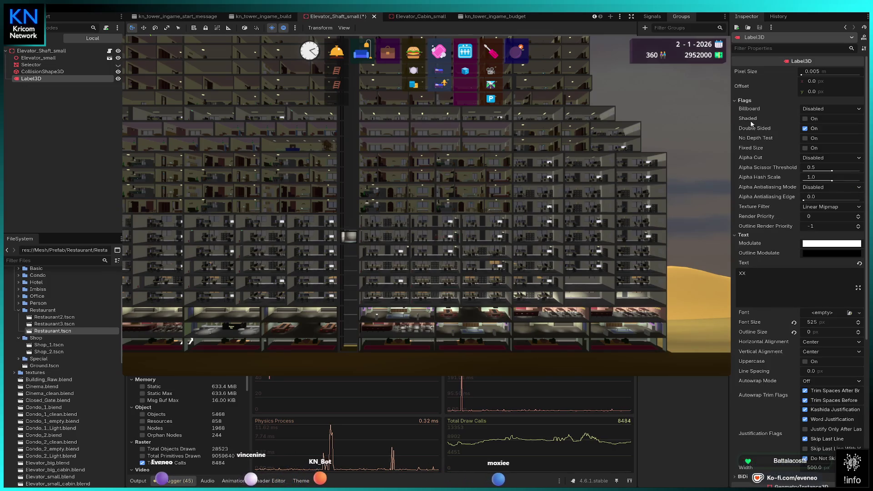
click(805, 119)
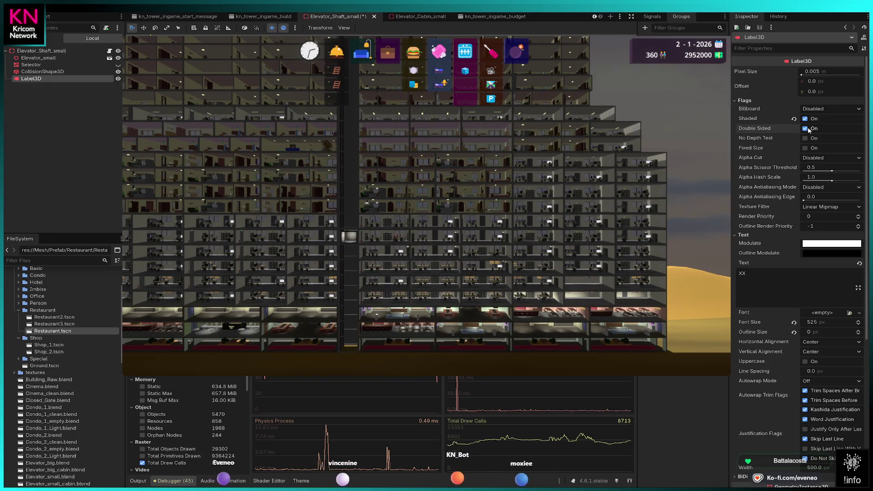
key(ctrl+z)
click(809, 131)
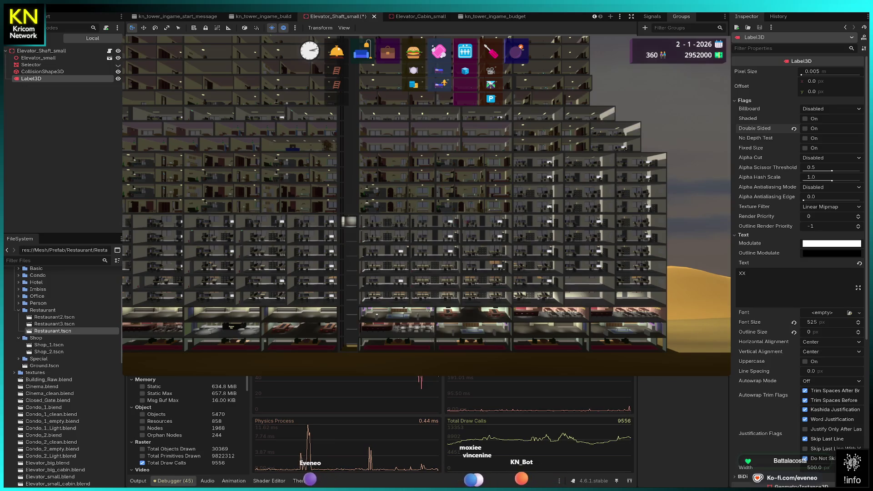
scroll(426, 202, up, 3)
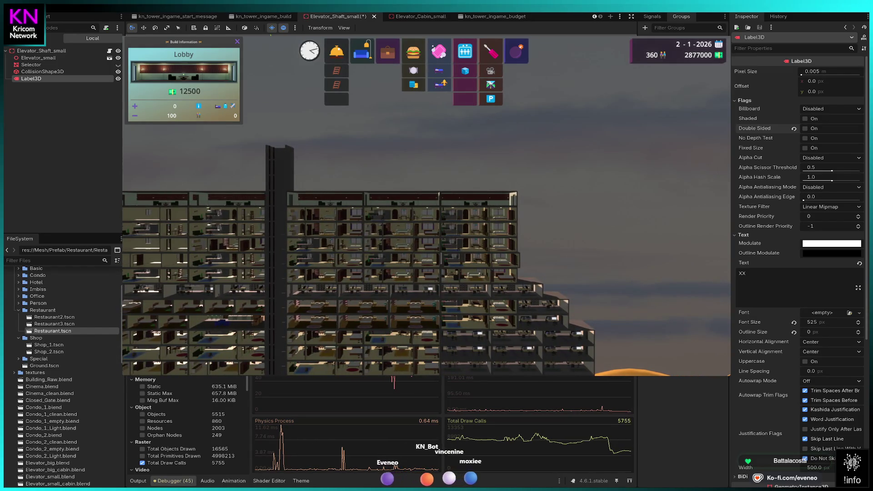
Cancel the lobby placement and build a 200000-cost restaurant on the tower's top floor.
key(Escape)
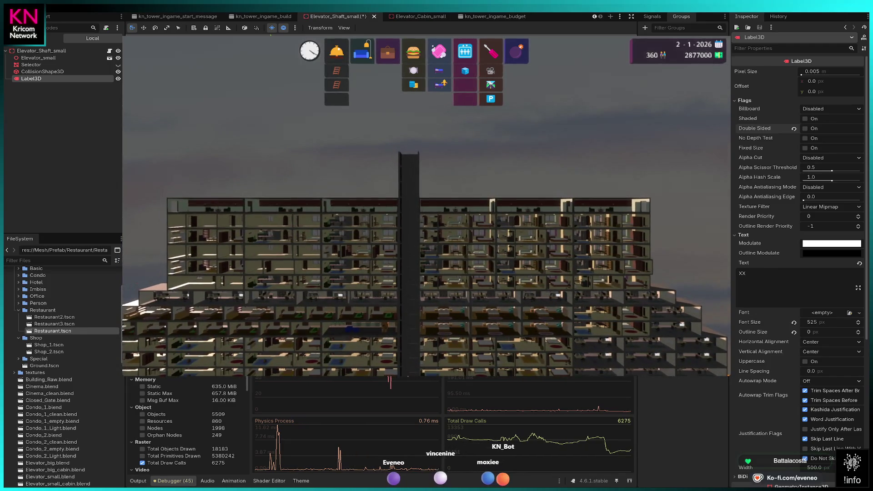
click(413, 51)
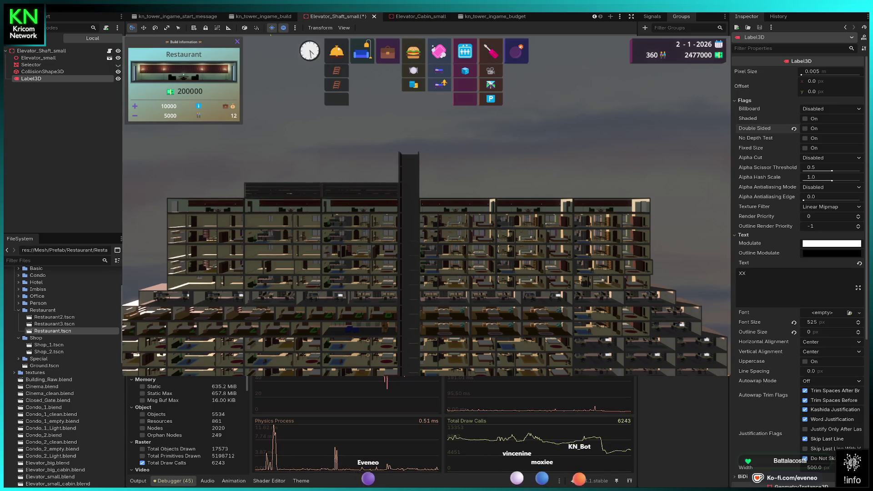
click(282, 190)
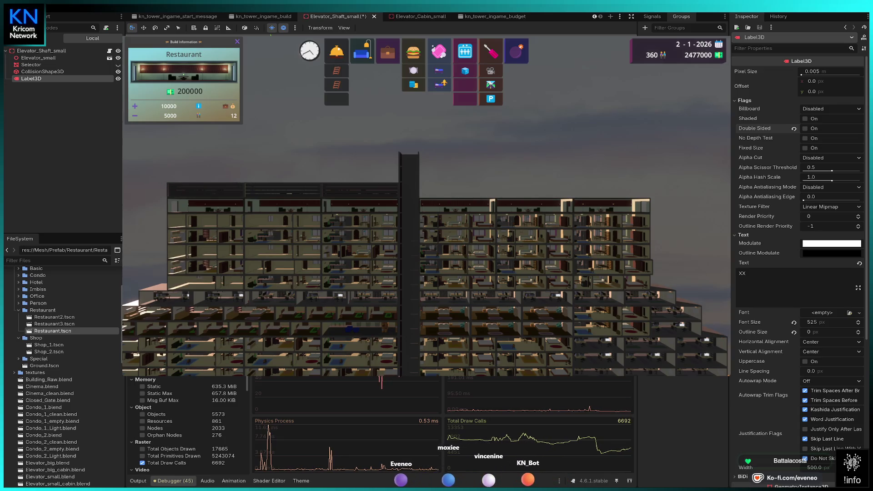
key(a)
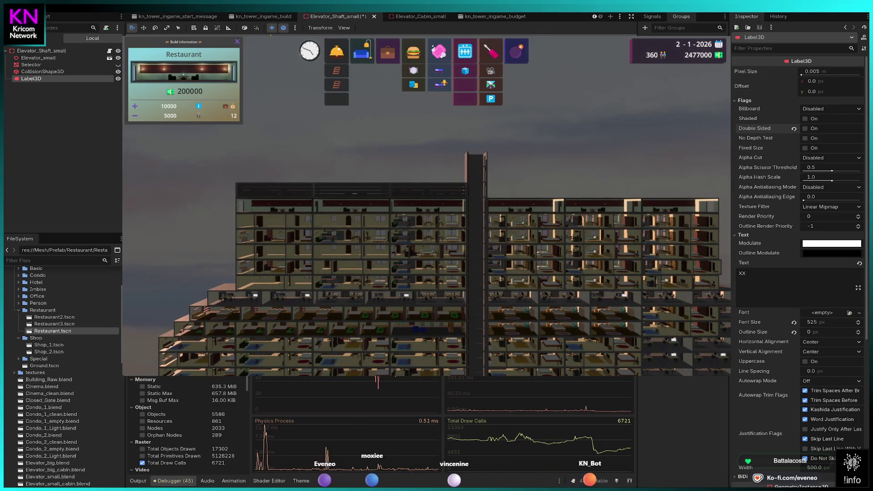
key(a)
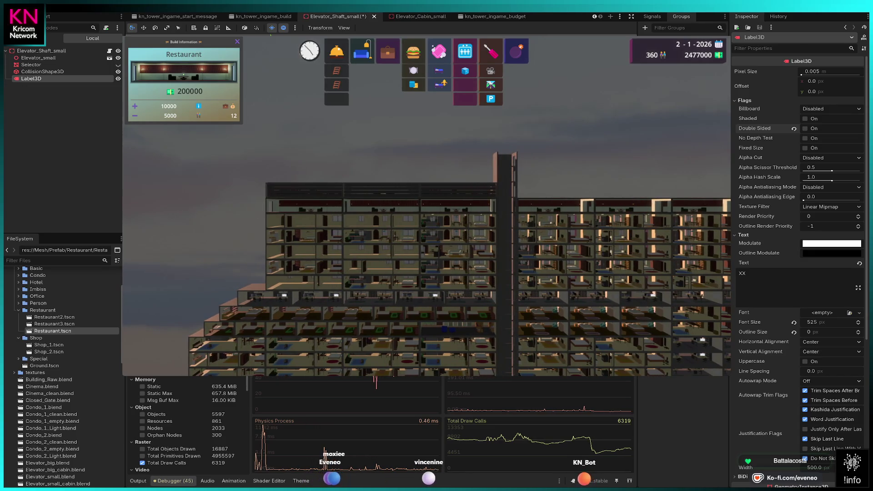
key(d)
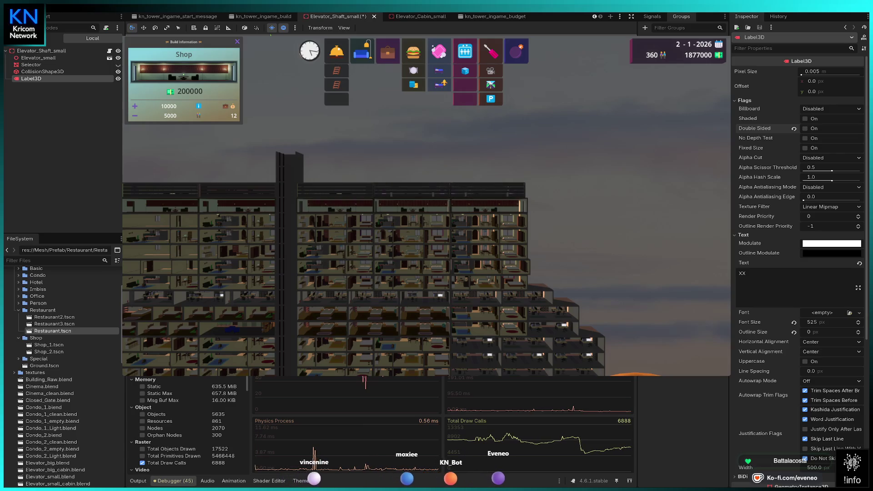
Place the shop and a row of offices along the tower's top floor.
click(459, 161)
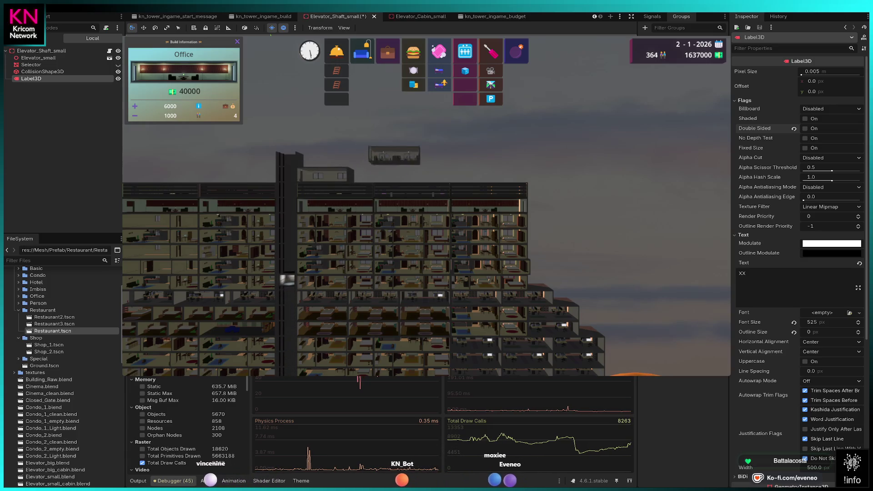
click(376, 170)
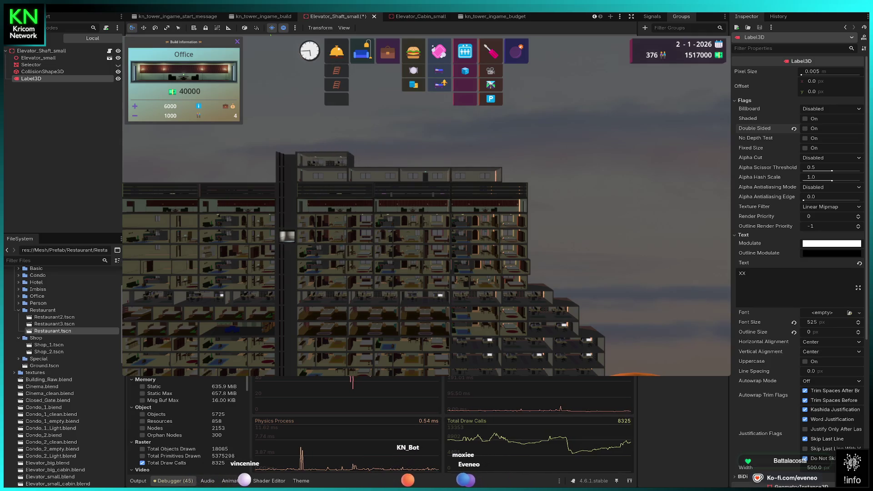
click(375, 159)
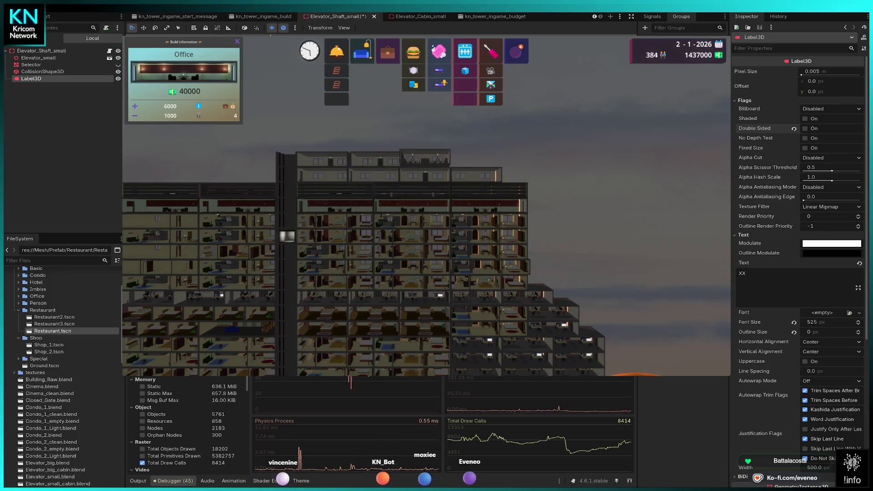
click(430, 159)
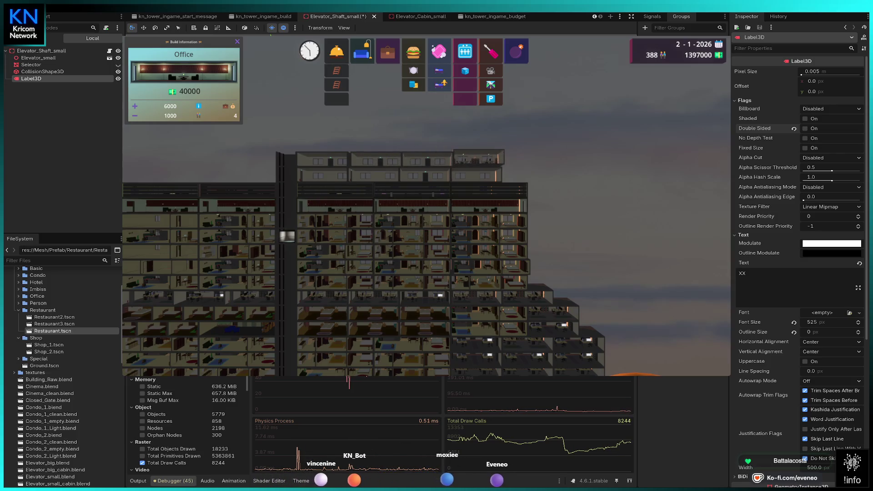
click(481, 159)
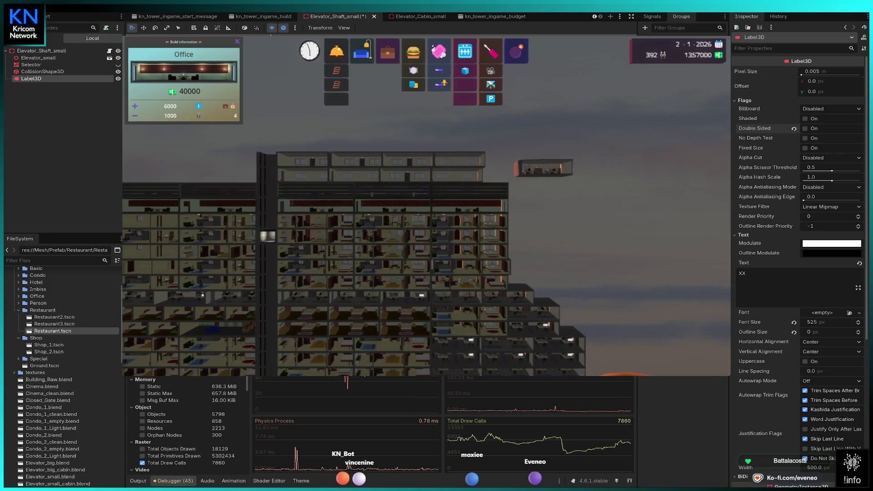
click(500, 174)
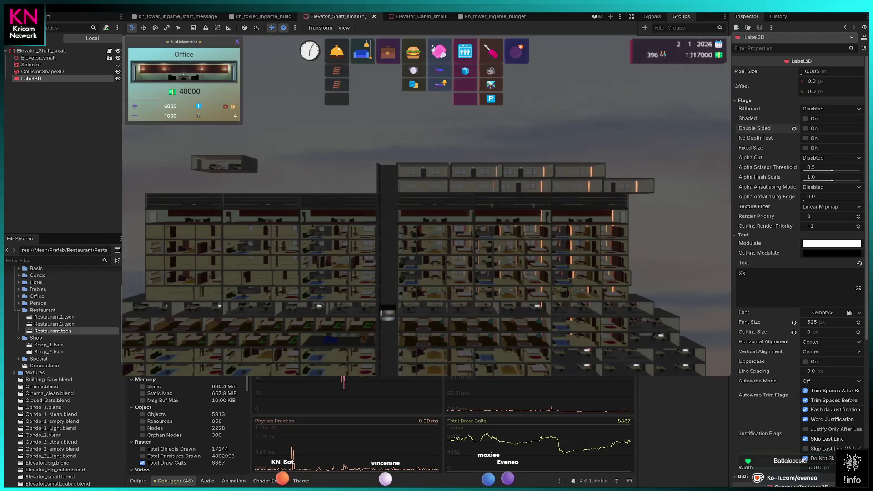
Add more offices on the upper-left floors, then stop placing.
click(382, 181)
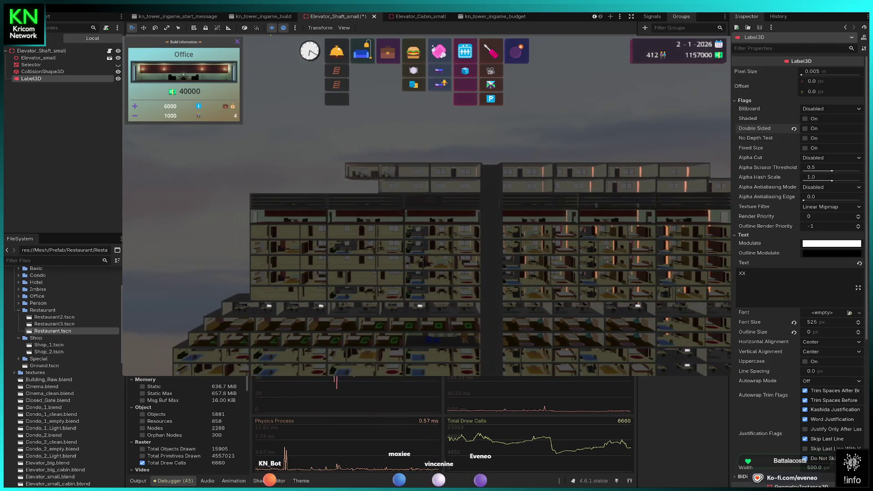
click(369, 184)
click(370, 171)
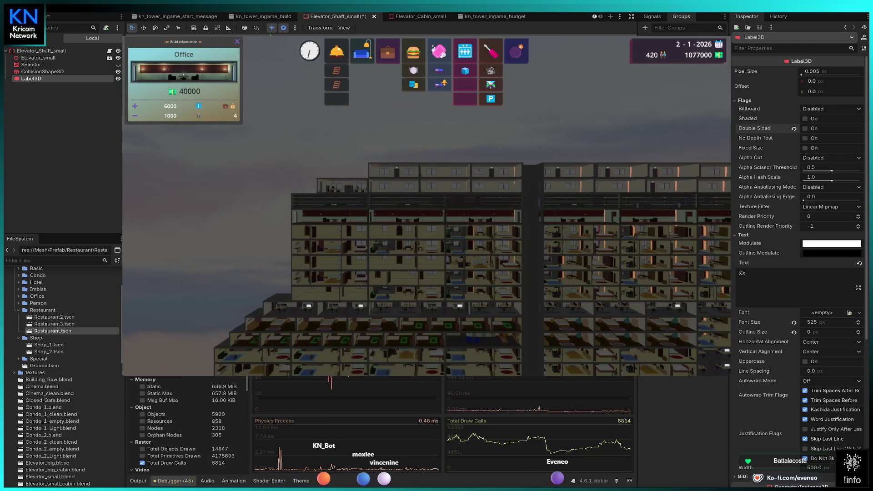
click(288, 184)
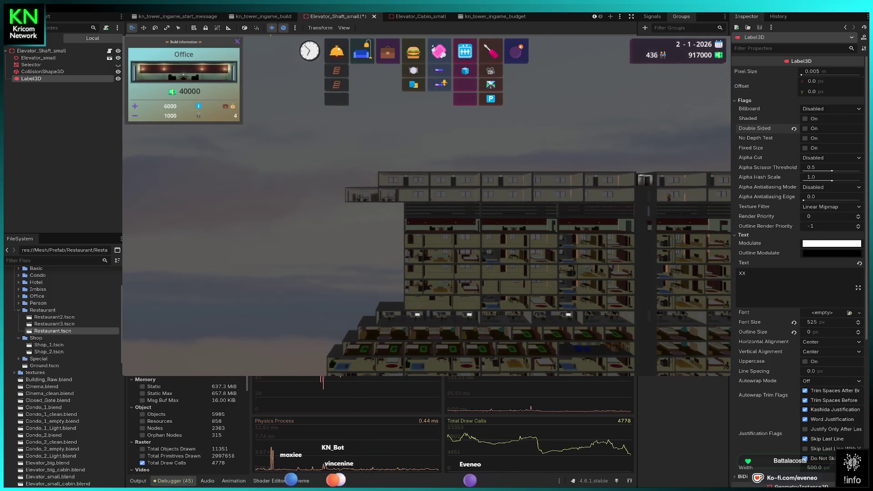
key(Escape)
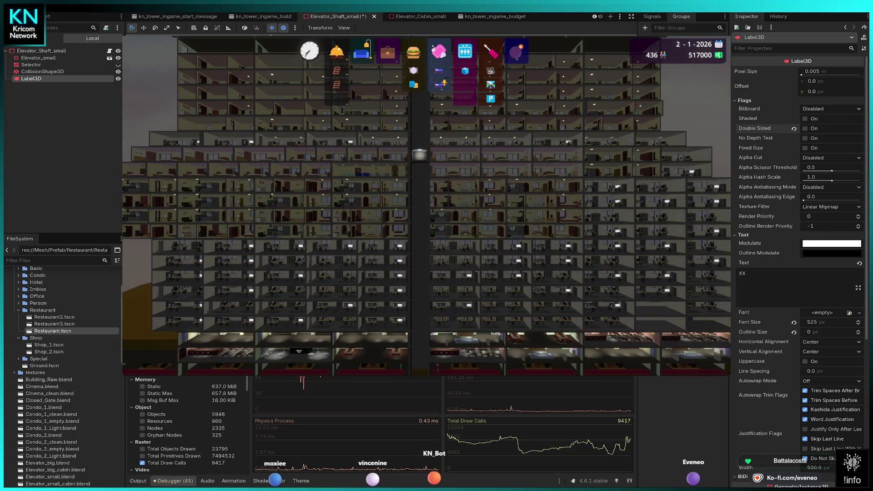
Show the Budget panel: 250 buildings, 26 floors, funds 517000.
key(b)
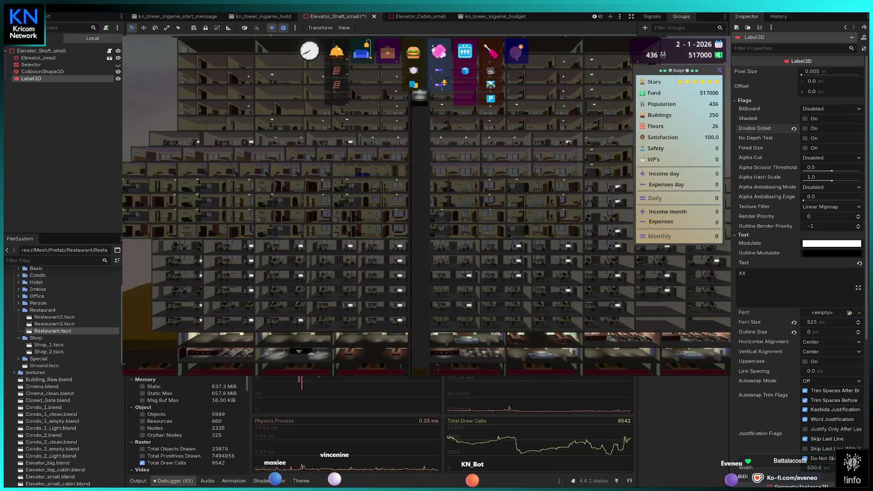